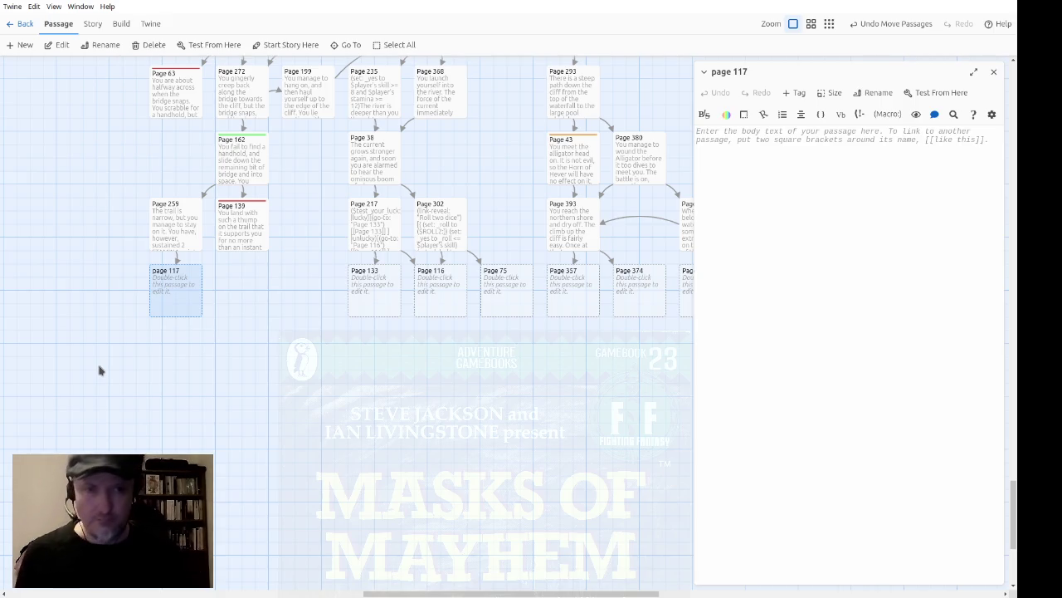
Check Page 259's link, then delete the empty lowercase 'page 117' passage below it.
mouse_move(474, 434)
left_mouse_down()
mouse_move(373, 459)
mouse_move(429, 463)
left_mouse_up()
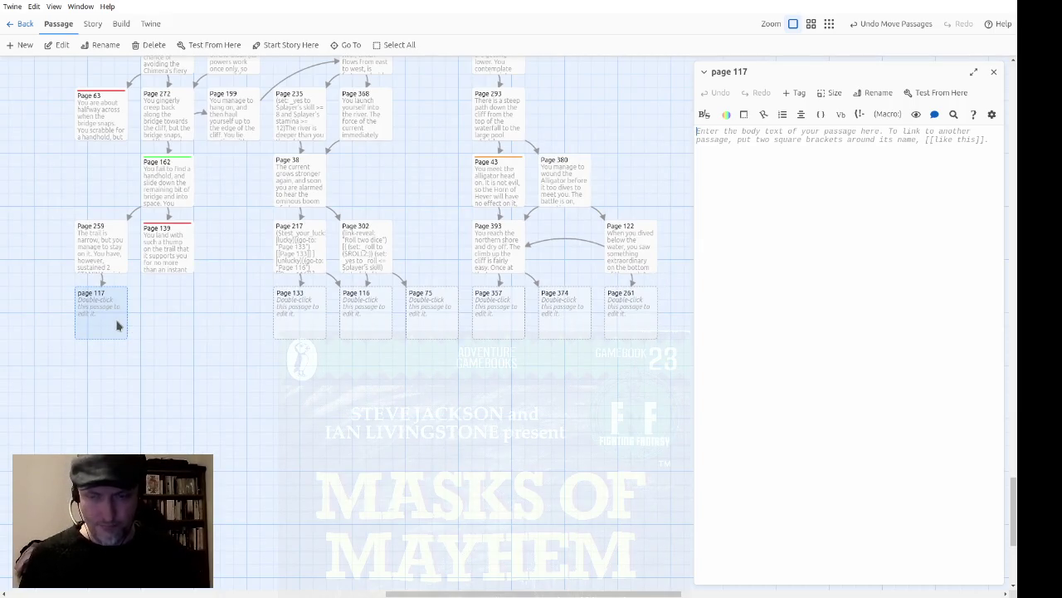
double_click(106, 269)
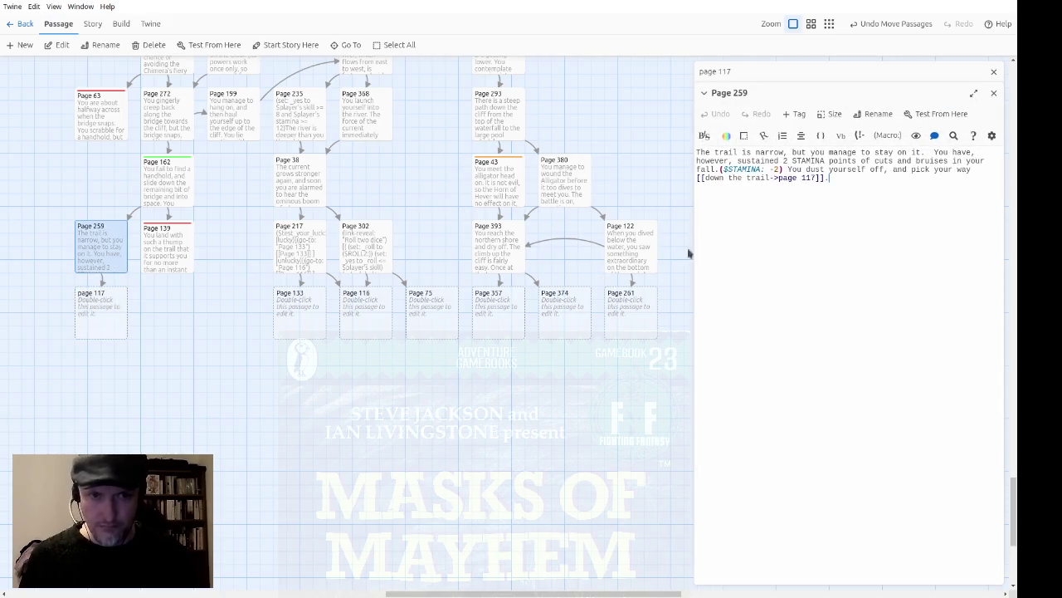
left_click(992, 95)
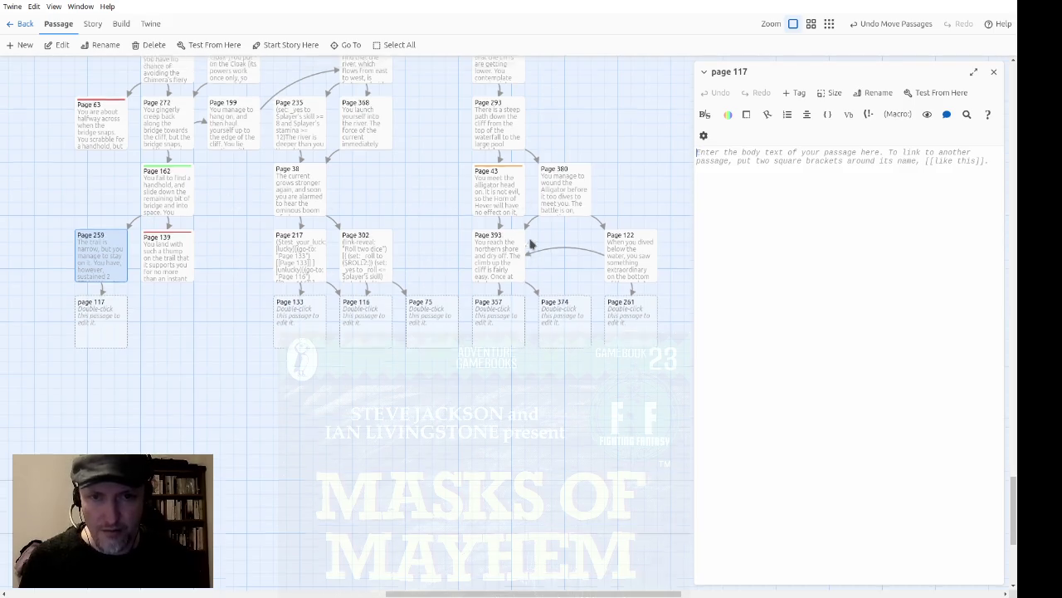
scroll(531, 245, "up", 3)
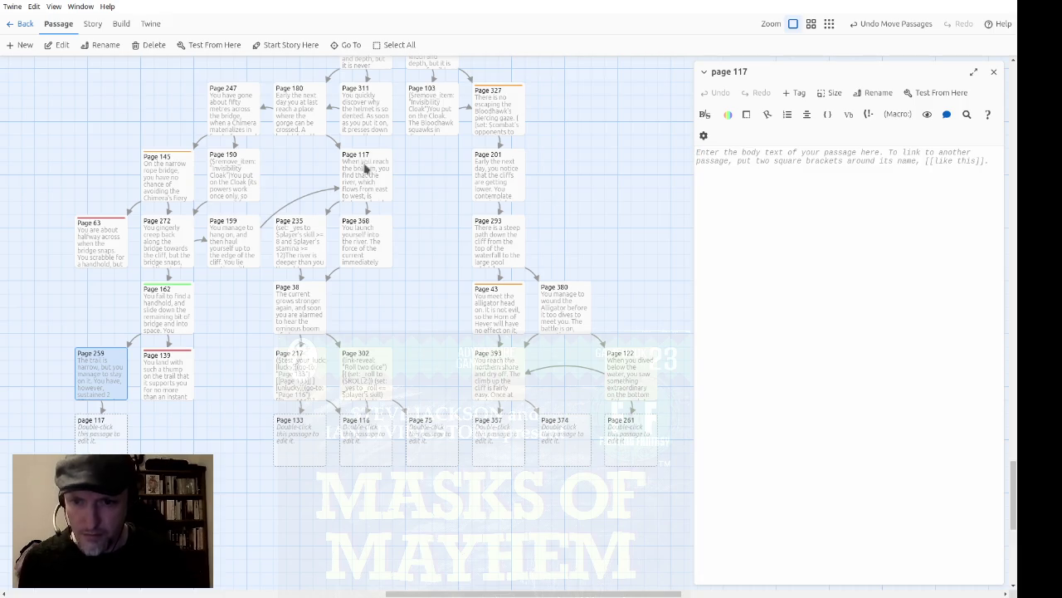
left_click(100, 443)
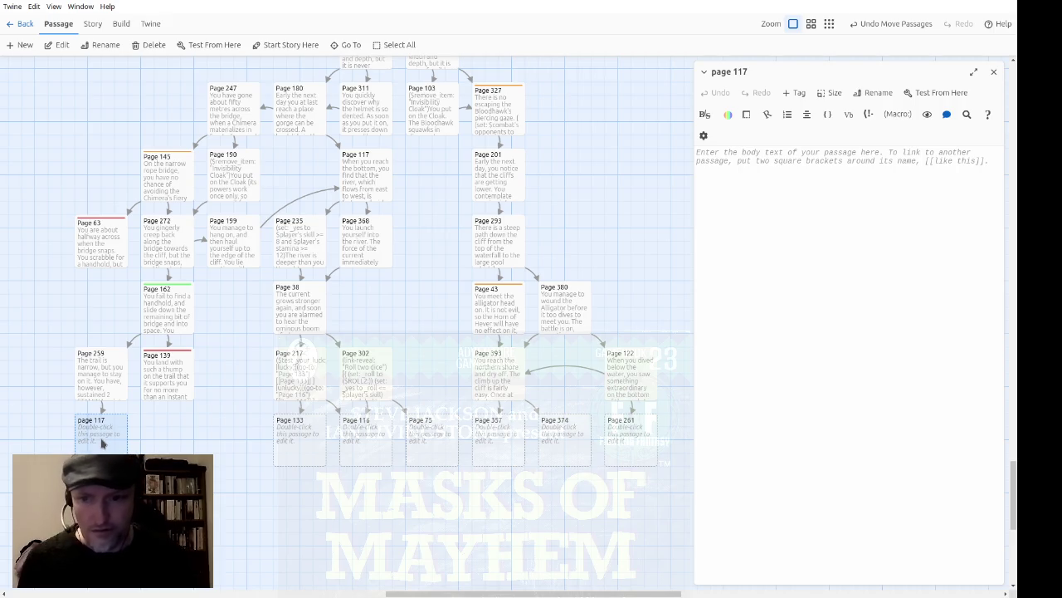
left_click(143, 46)
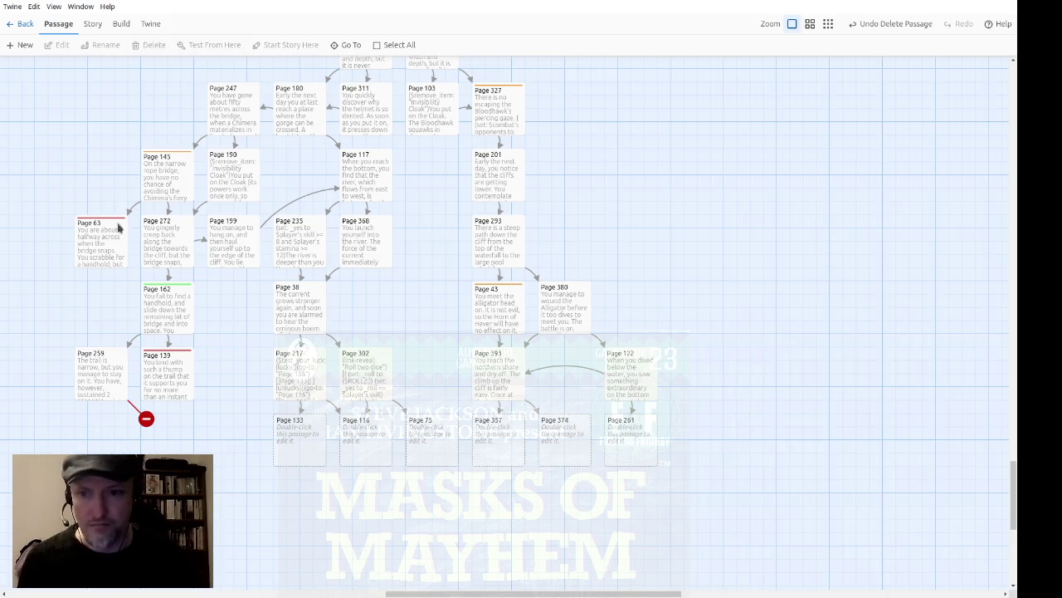
Retarget Page 259's trail link to 'Page 117'.
double_click(107, 378)
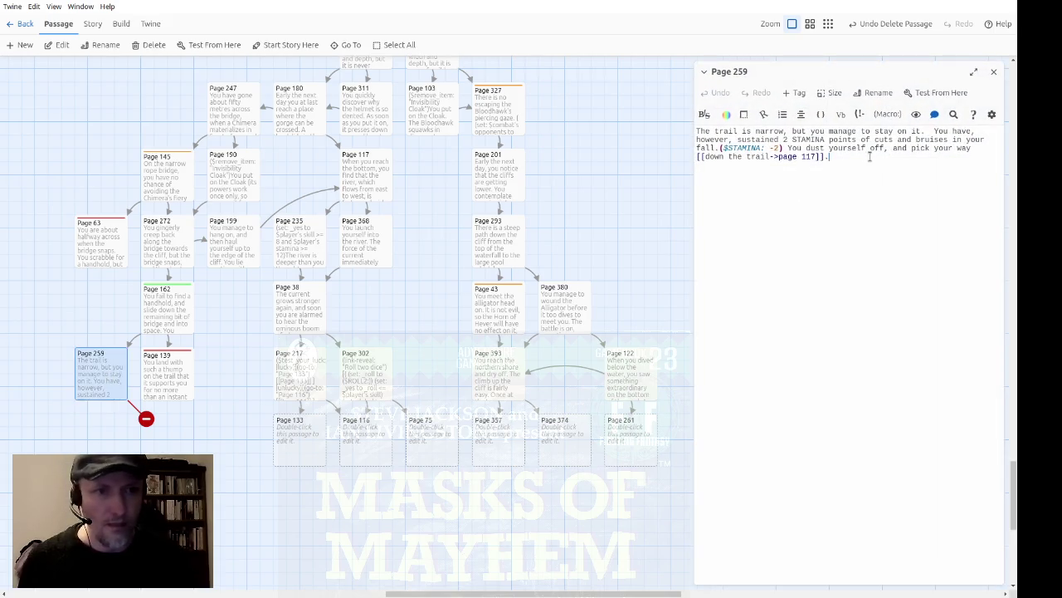
key("Left")
key("Left")
key("Left")
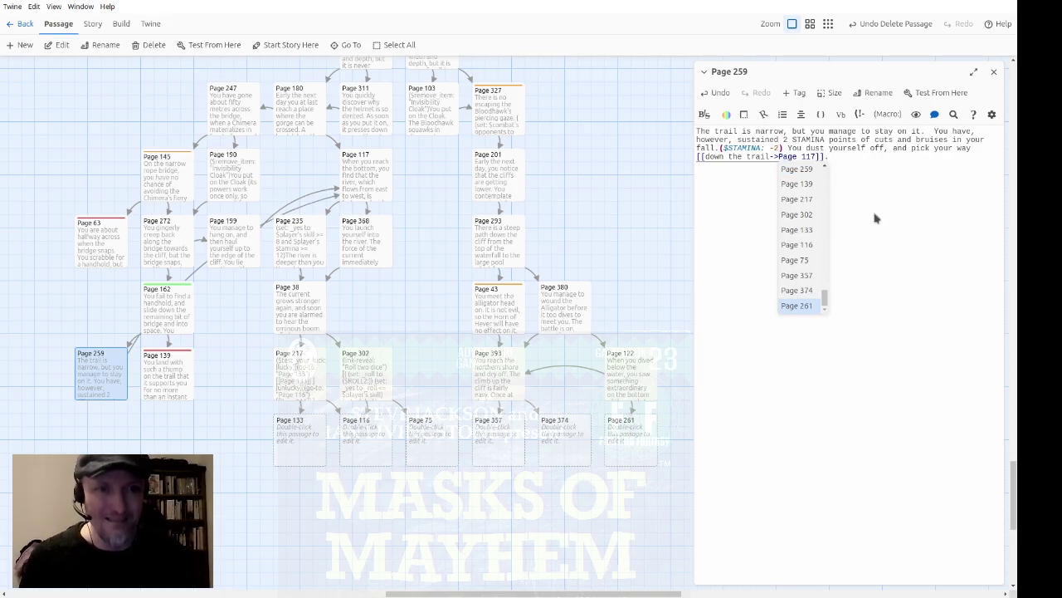
key("Return")
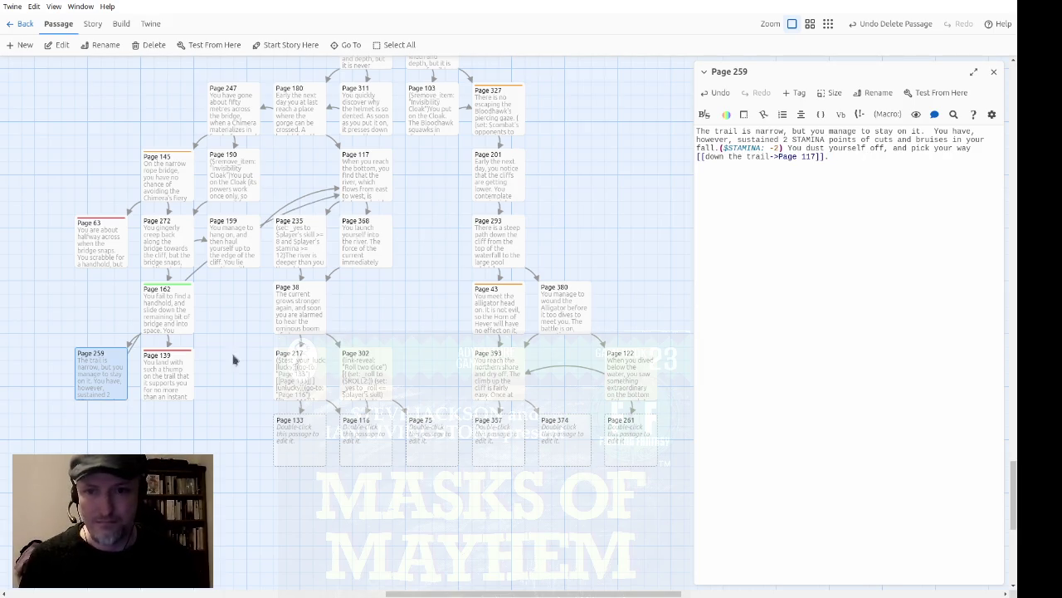
left_click_drag(99, 384, 231, 385)
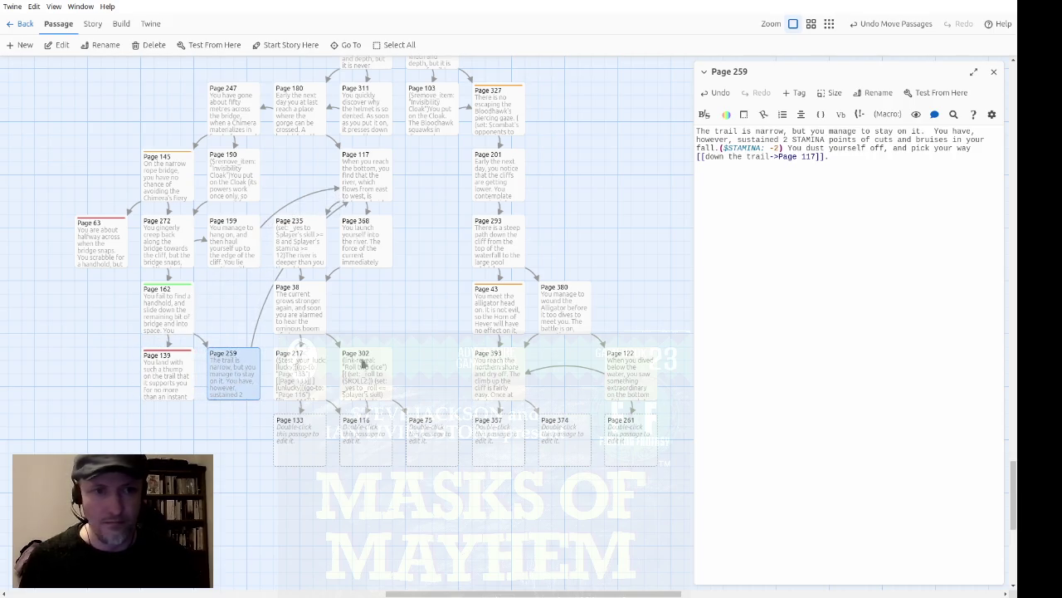
left_click(994, 73)
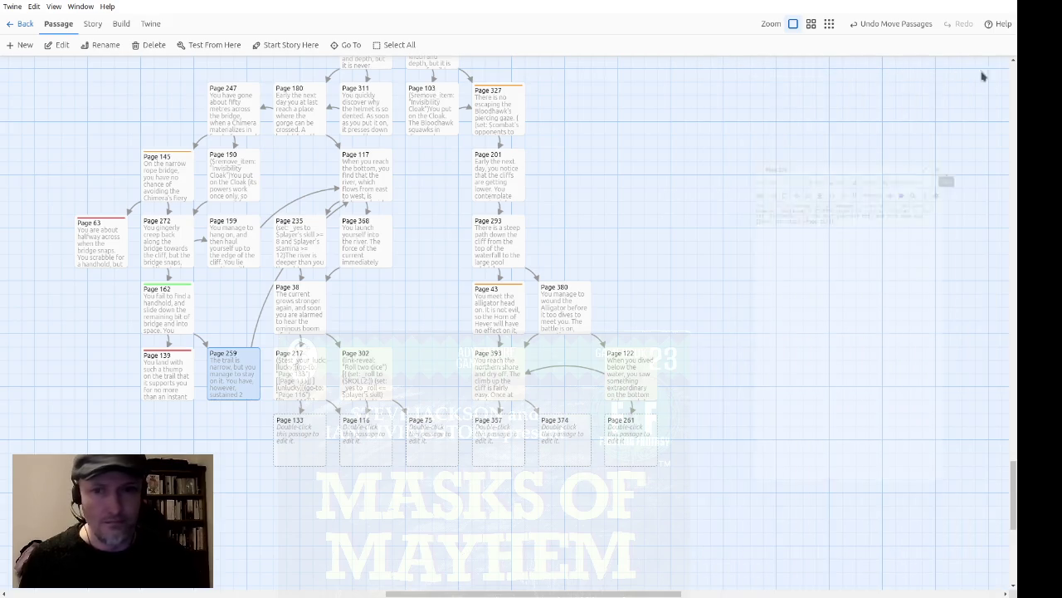
Reposition Page 259 beside Page 162 and Page 235 beside Page 368, and nudge Page 38 right.
left_click_drag(238, 378, 236, 309)
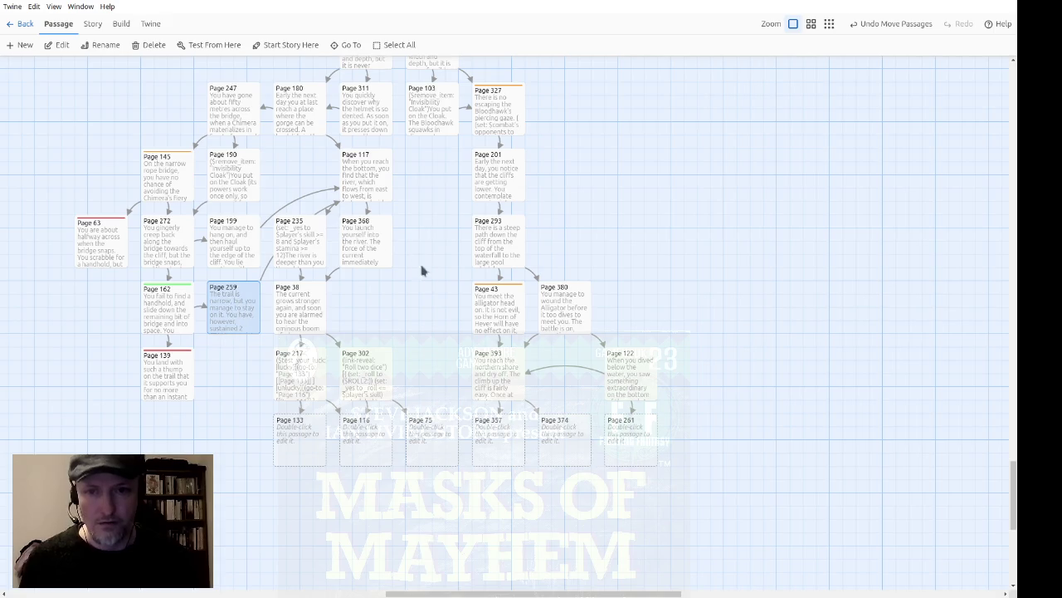
left_click_drag(286, 253, 419, 257)
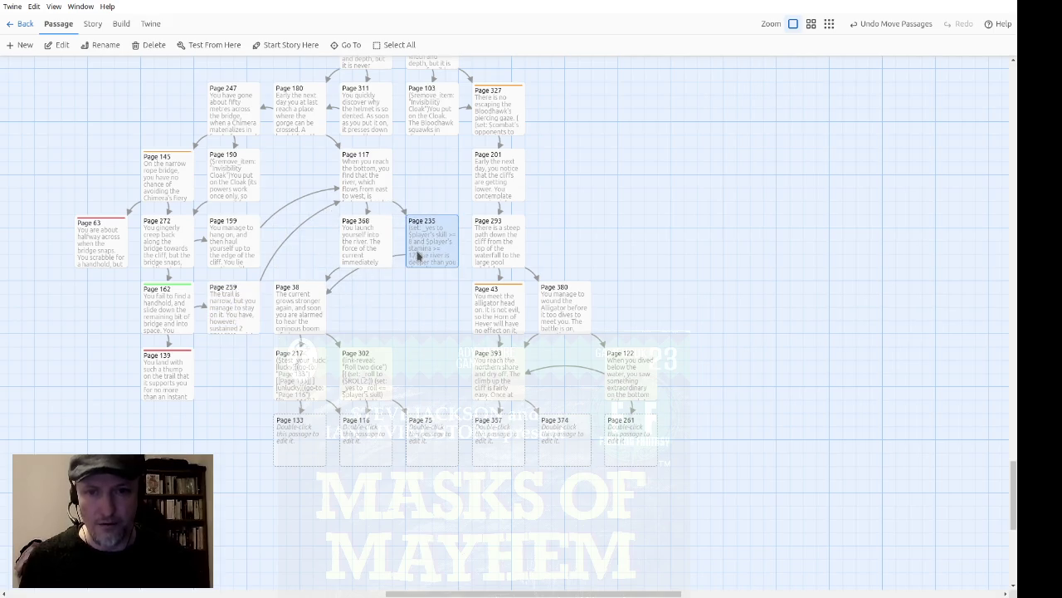
left_click_drag(297, 328, 363, 325)
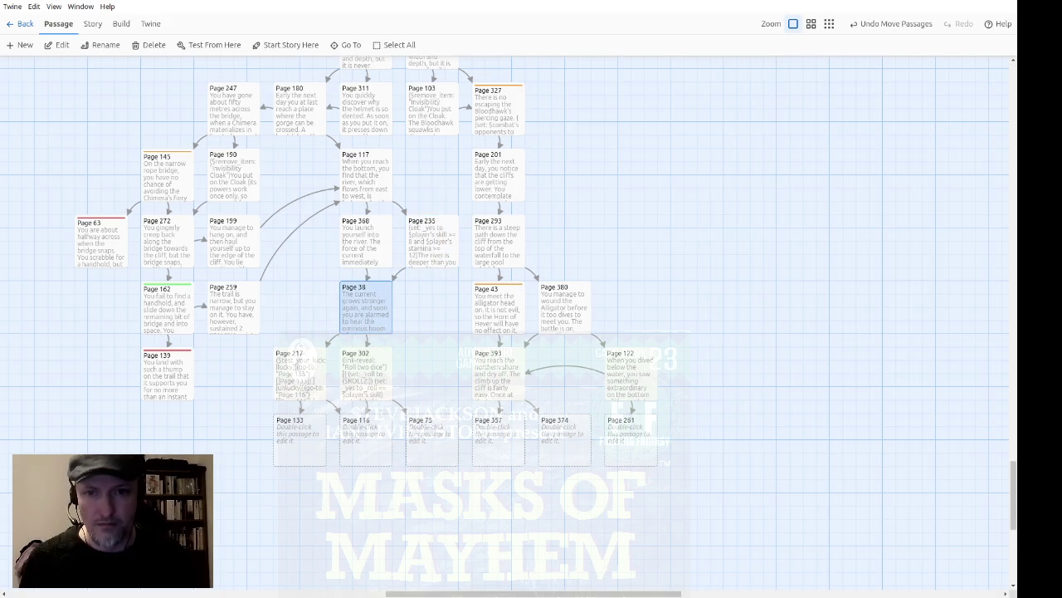
scroll(504, 323, "up", 1)
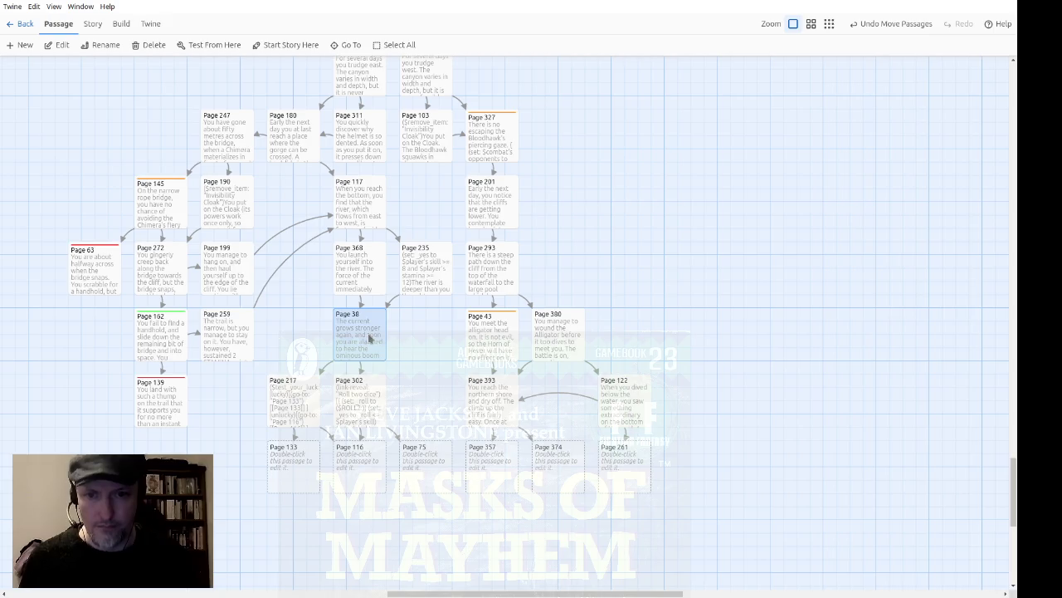
left_click(218, 432)
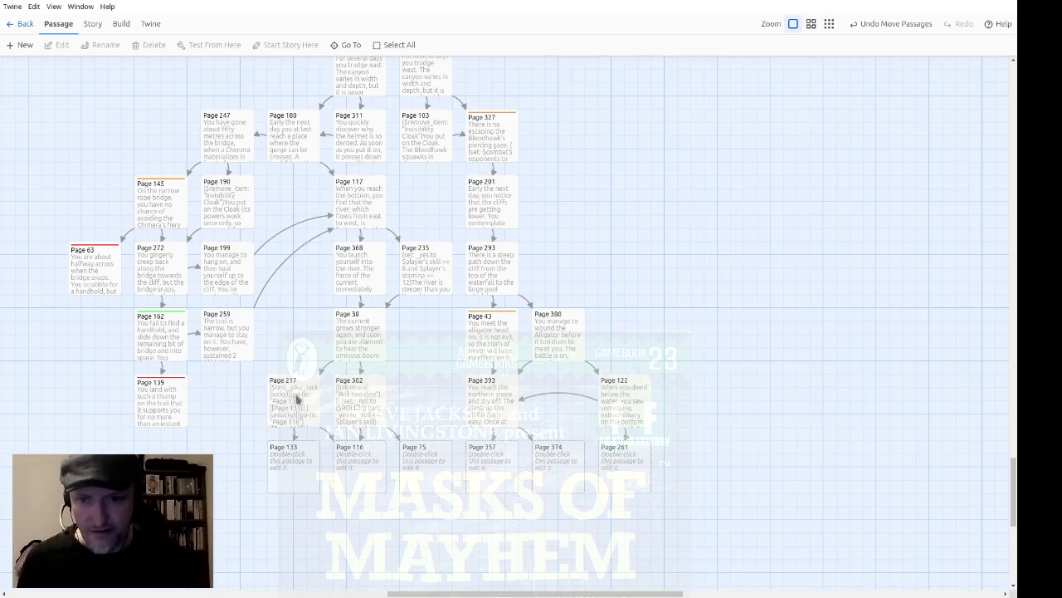
Read the text of Pages 217 and 38, then open the blank Page 133.
left_click(297, 425)
double_click(297, 425)
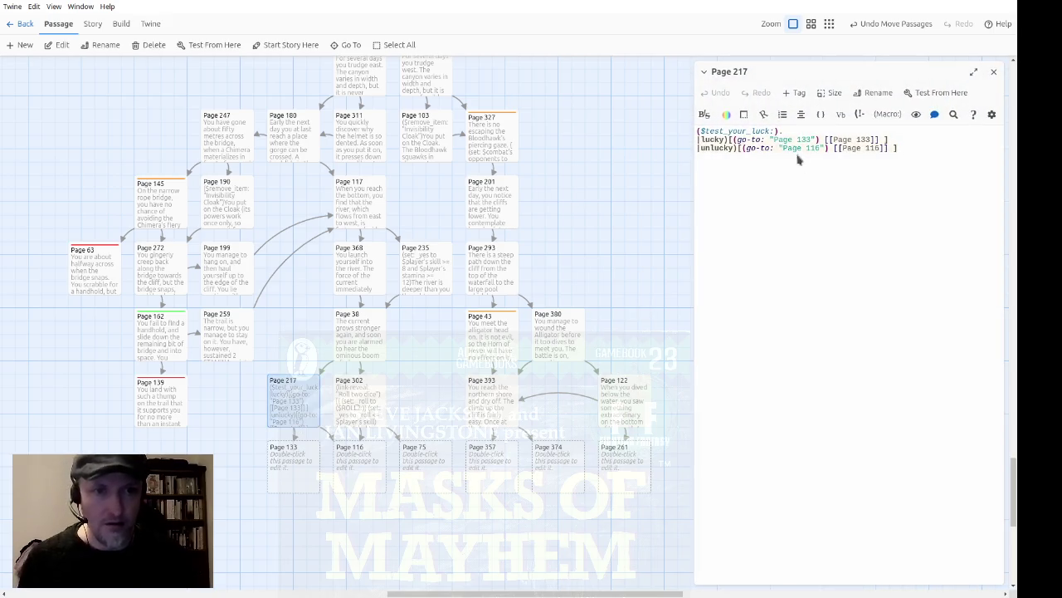
double_click(351, 349)
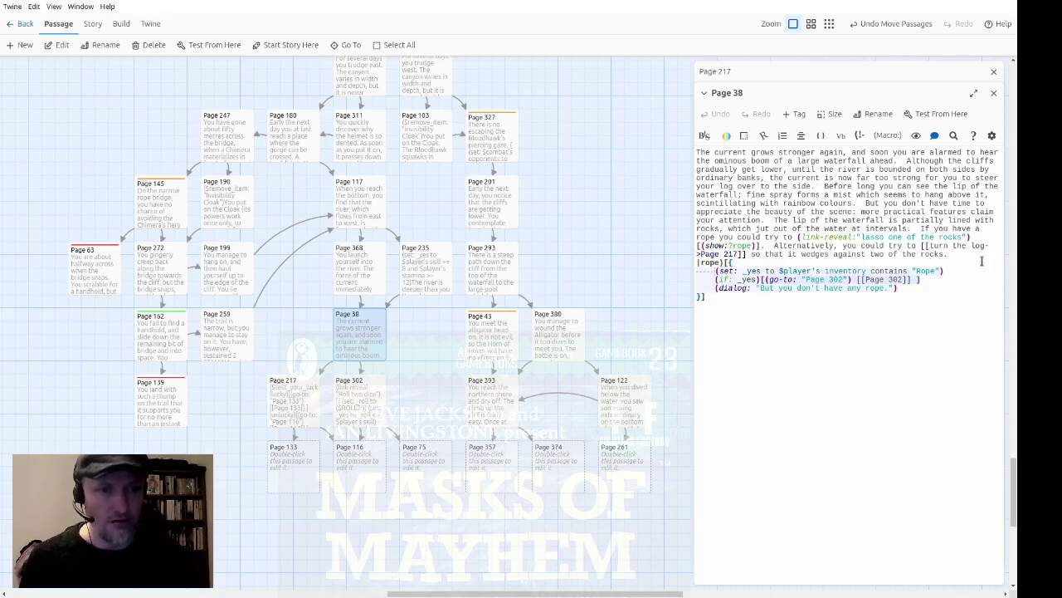
left_click(993, 92)
left_click(993, 72)
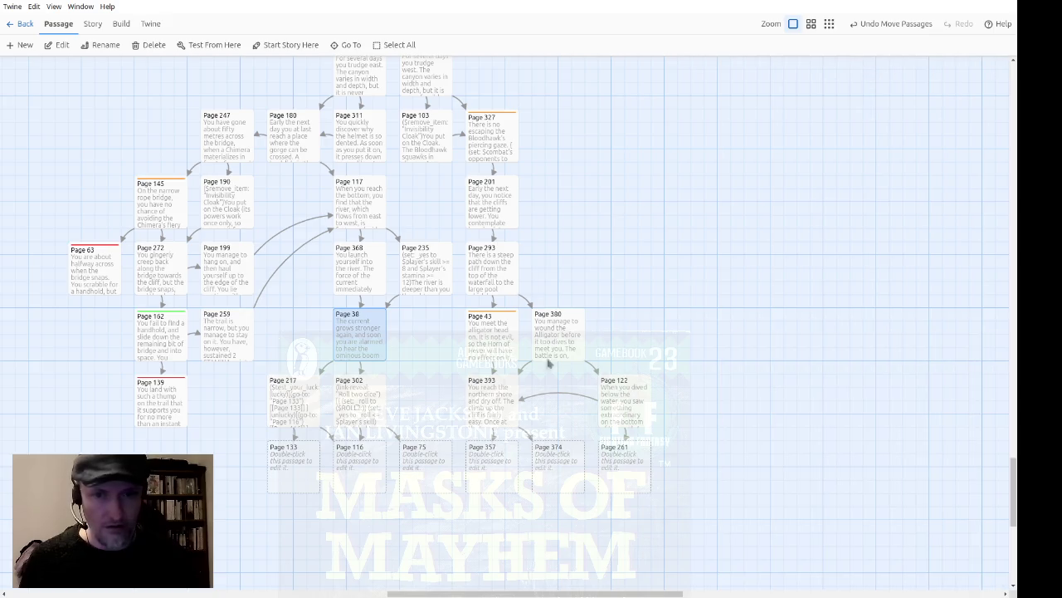
double_click(316, 469)
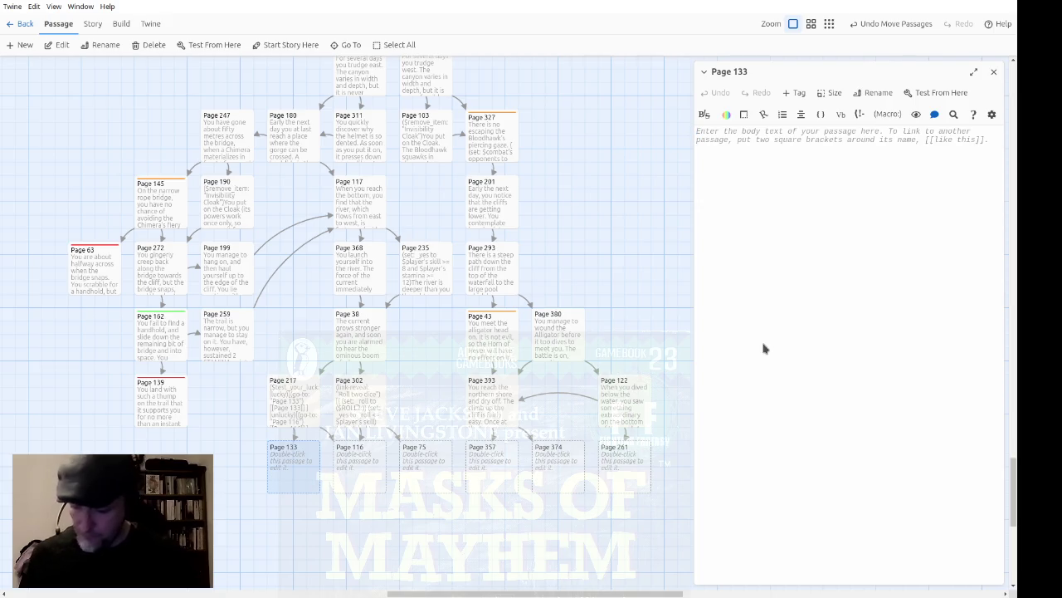
Begin Page 133 with 'The plan works. You pull yourself on to a rock and look around.'.
type("The plan works.")
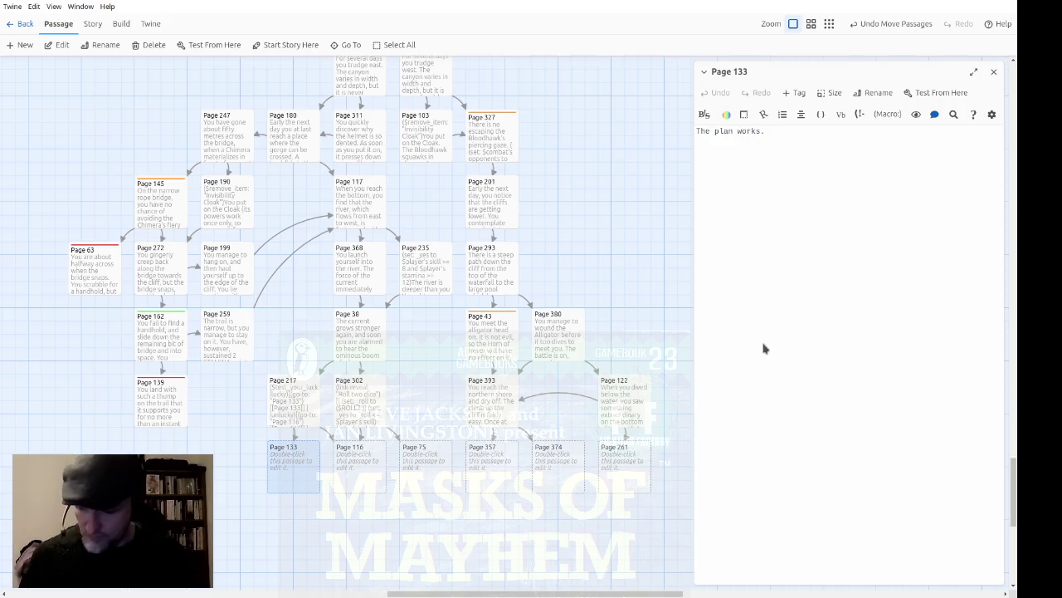
type("  You pull yourself")
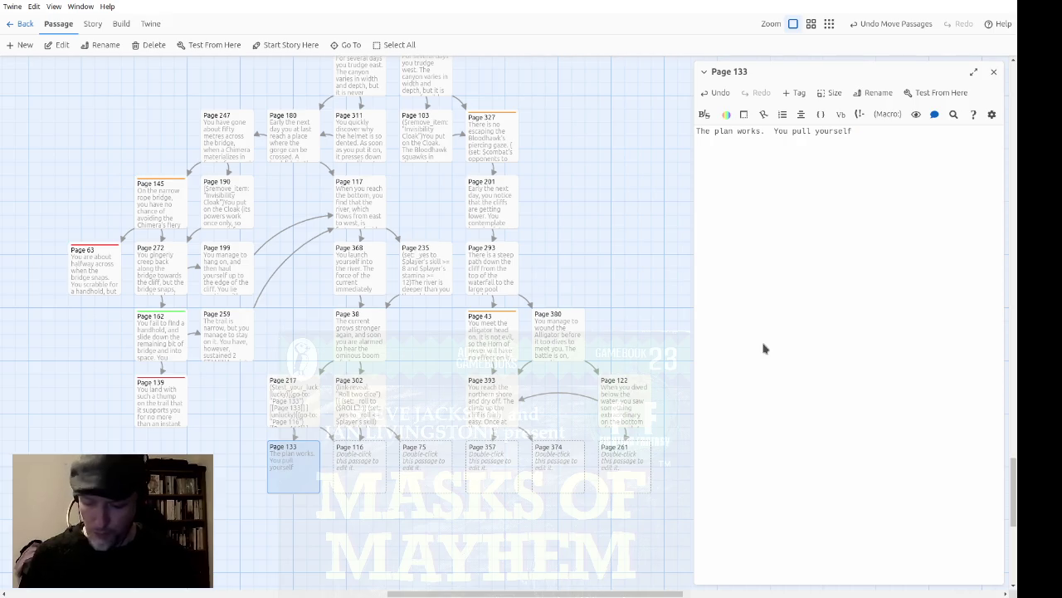
type(" on to a tock")
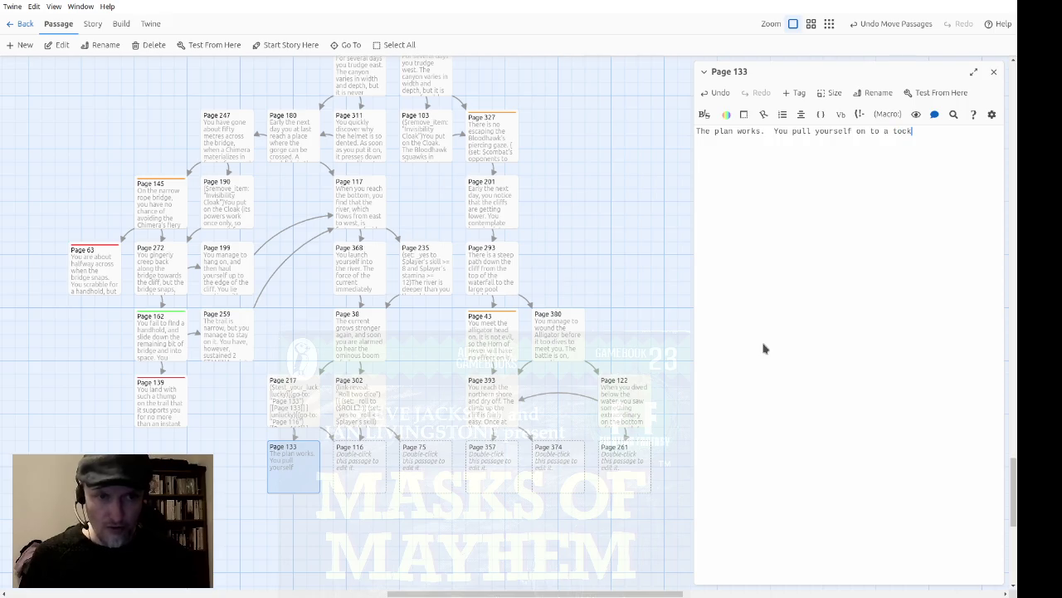
key("BackSpace")
key("BackSpace")
key("BackSpace")
key("BackSpace")
type("rock ")
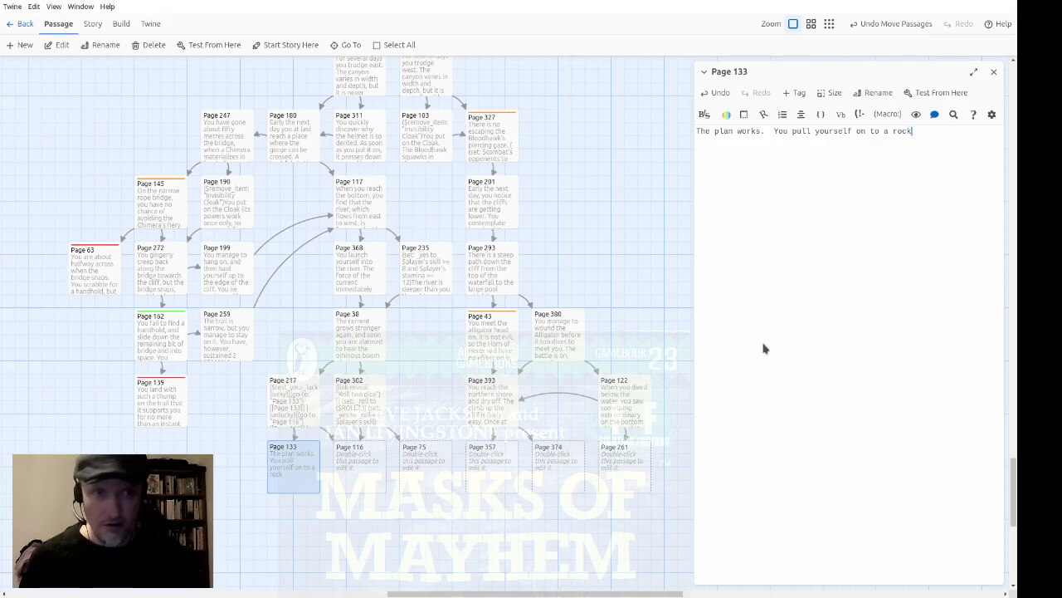
type("and look around.")
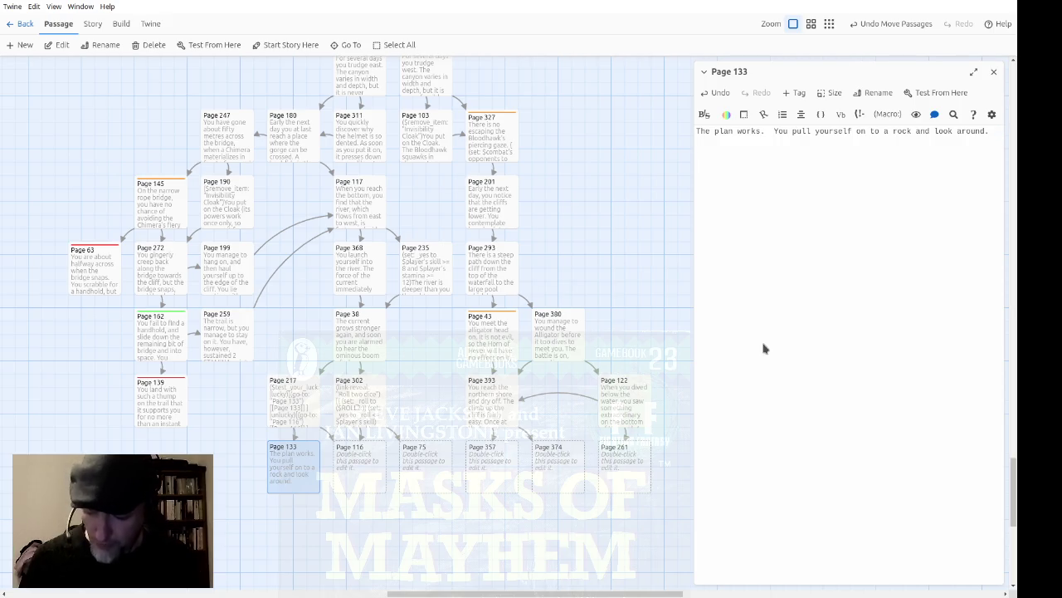
key("Return")
Add that no causeway reaches the north bank but the south bank might, asking about Boots of Agility or rope.
type("Th")
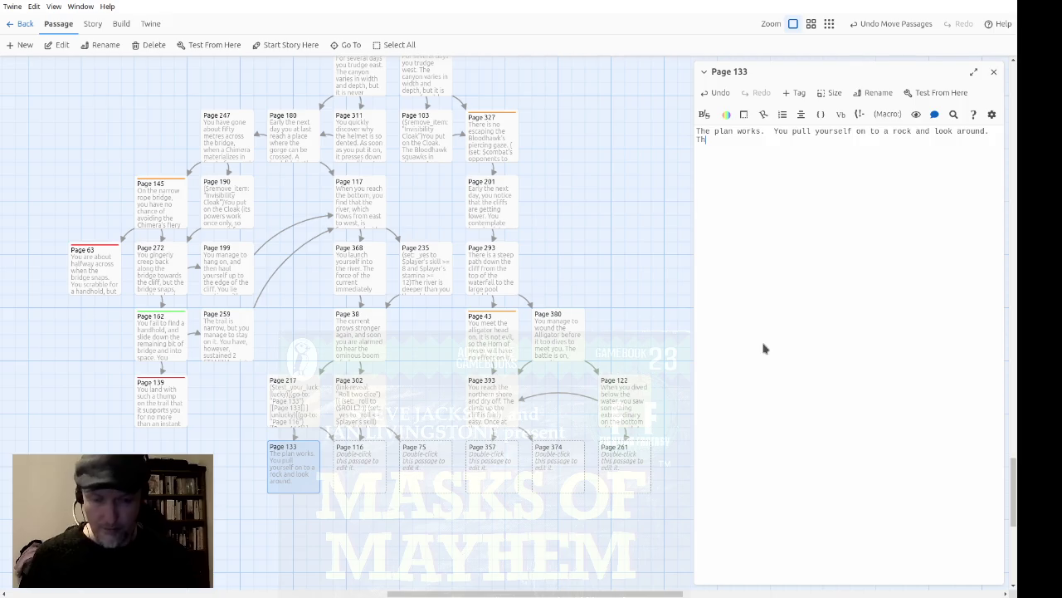
type("ere are not enou")
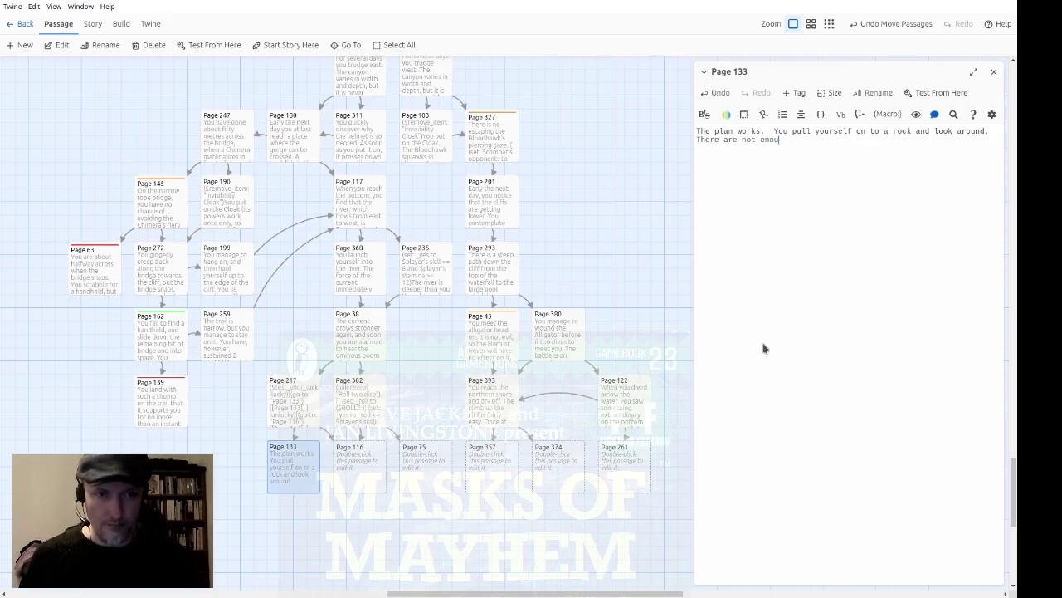
type("gh rocks to form a causeway to")
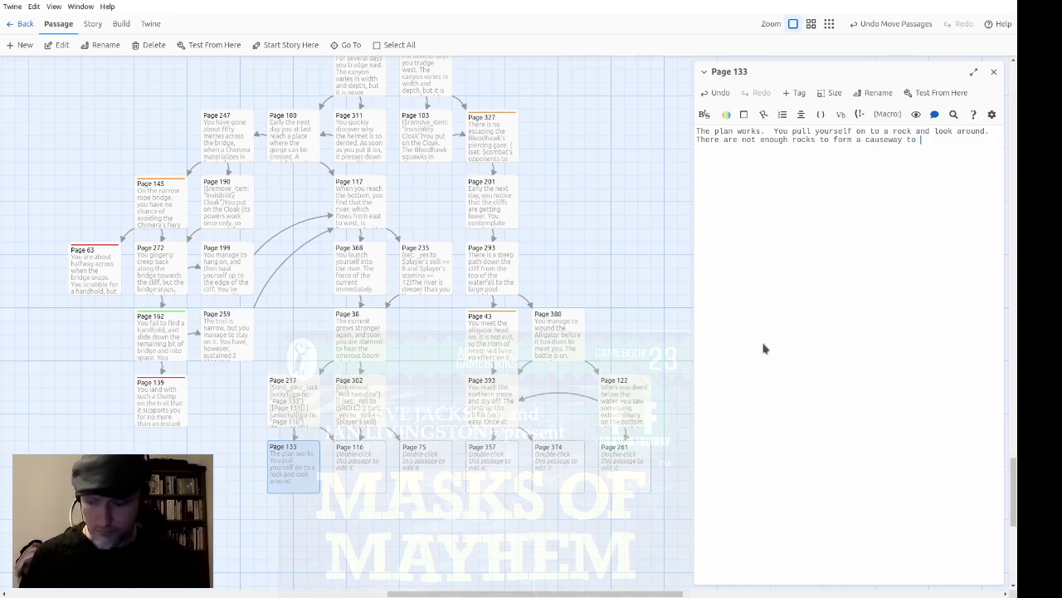
type(" the no")
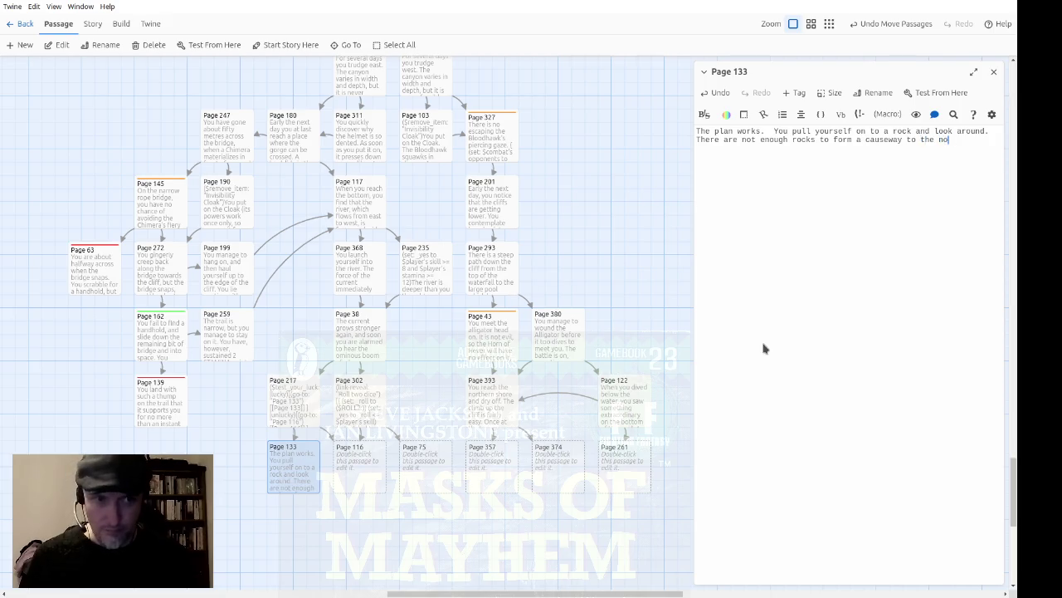
type("rth bank,")
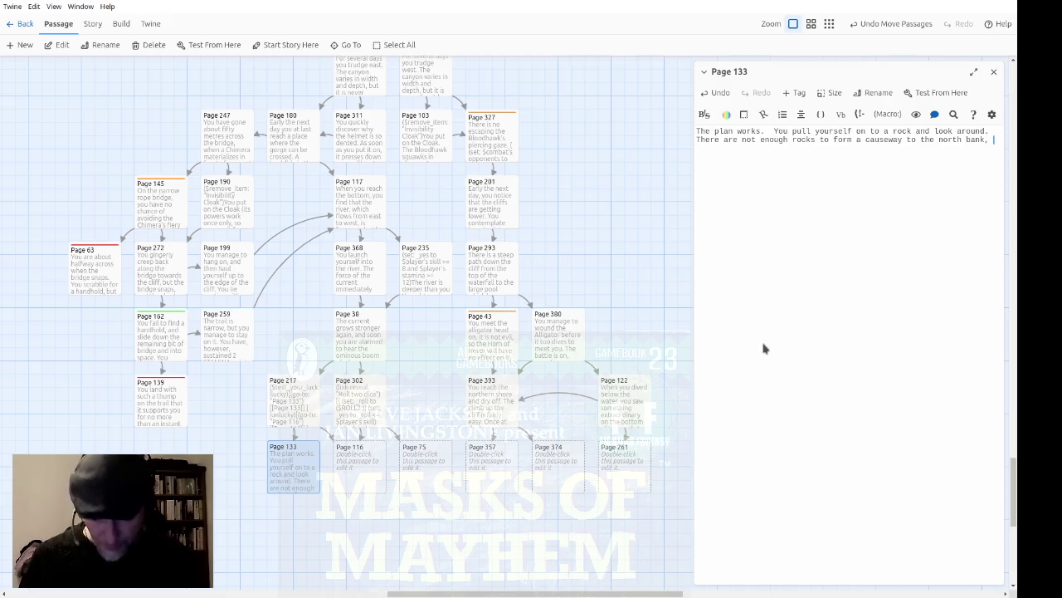
type("but you coul")
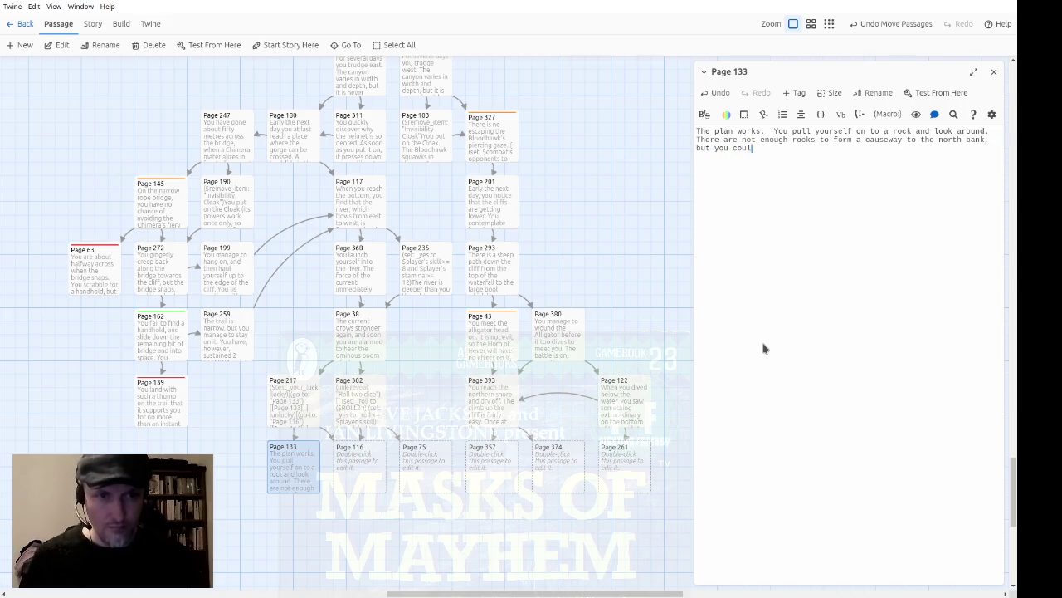
type("d try to make it ")
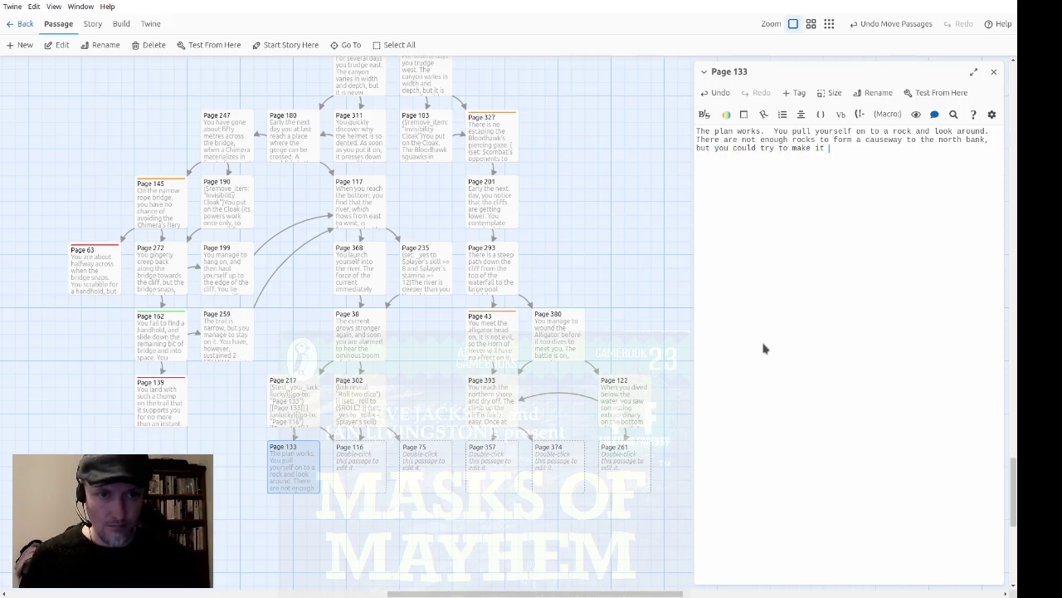
type("to the south bank.  Do")
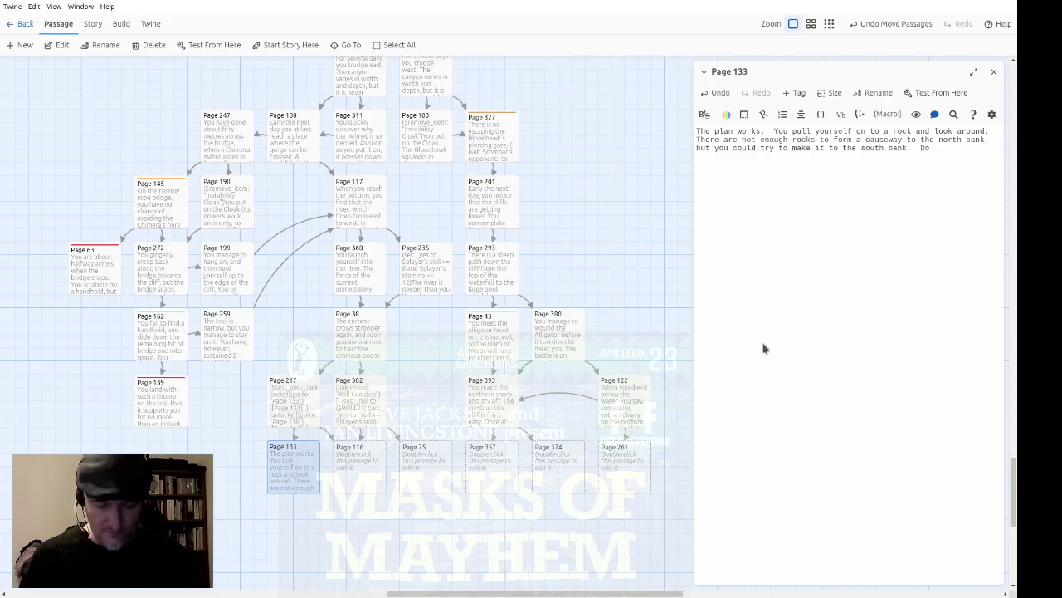
type("you have the Boots of Agility?")
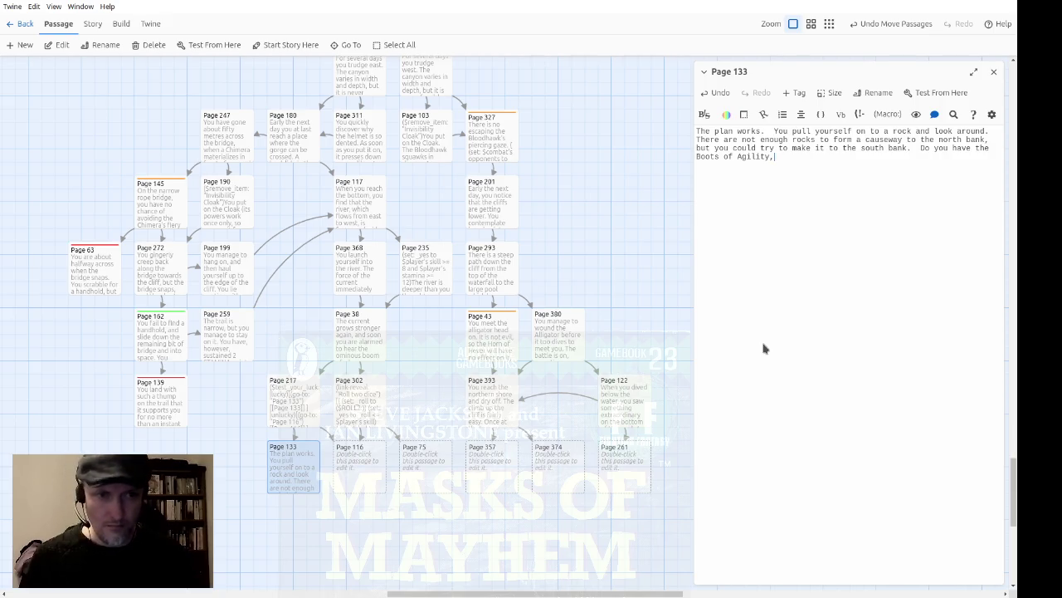
type("rope?")
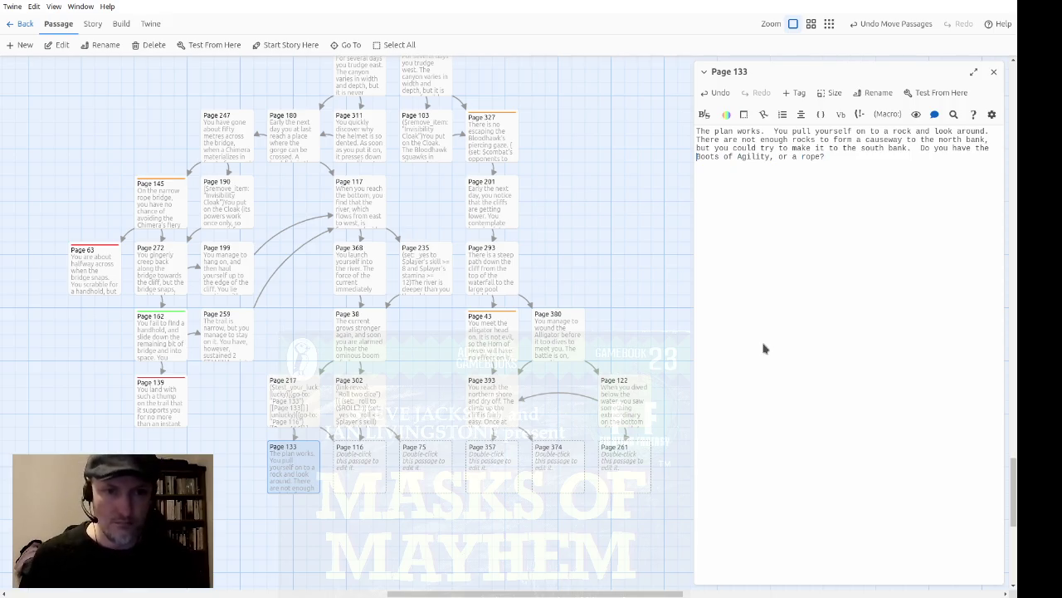
key("Home")
Wrap 'Boots of Agility' and 'rope' in (link-reveal:"…") macros whose hooks hold (show:?boots) and (show:?rope).
type("(")
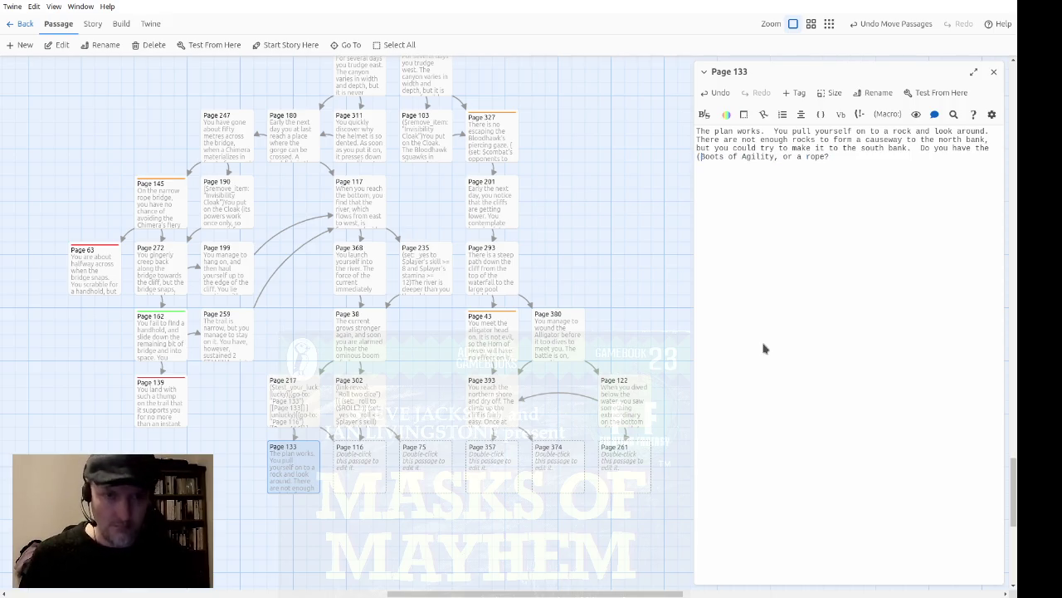
key("Delete")
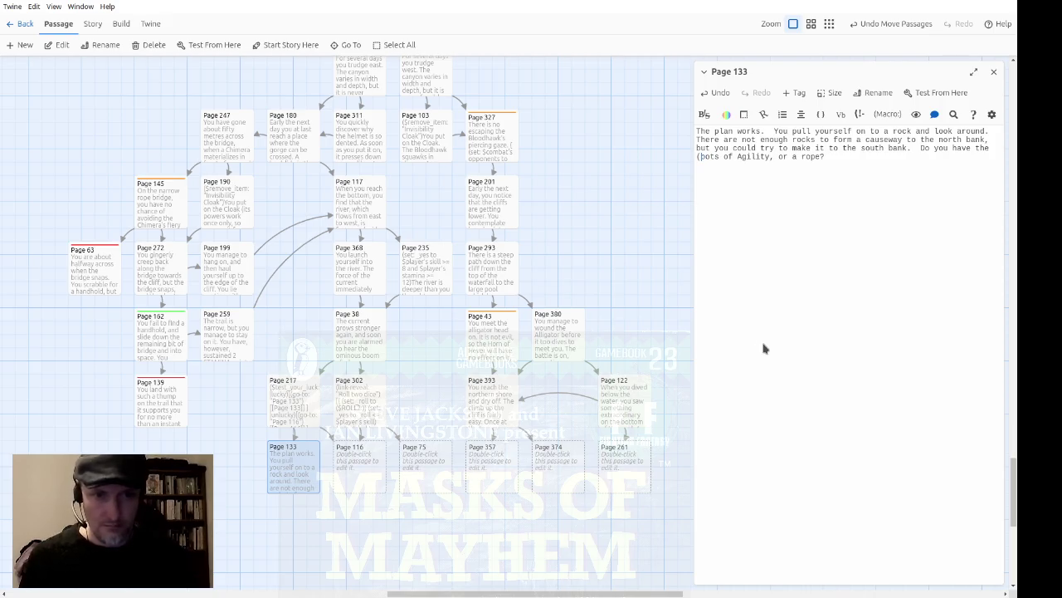
type("B")
type("link-reveal:\"")
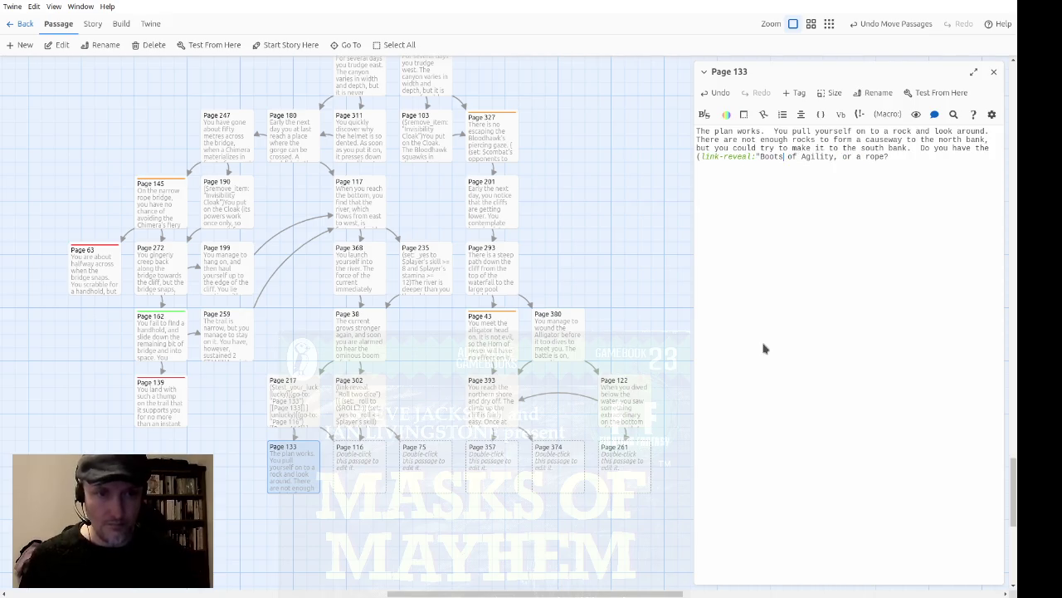
type("\")")
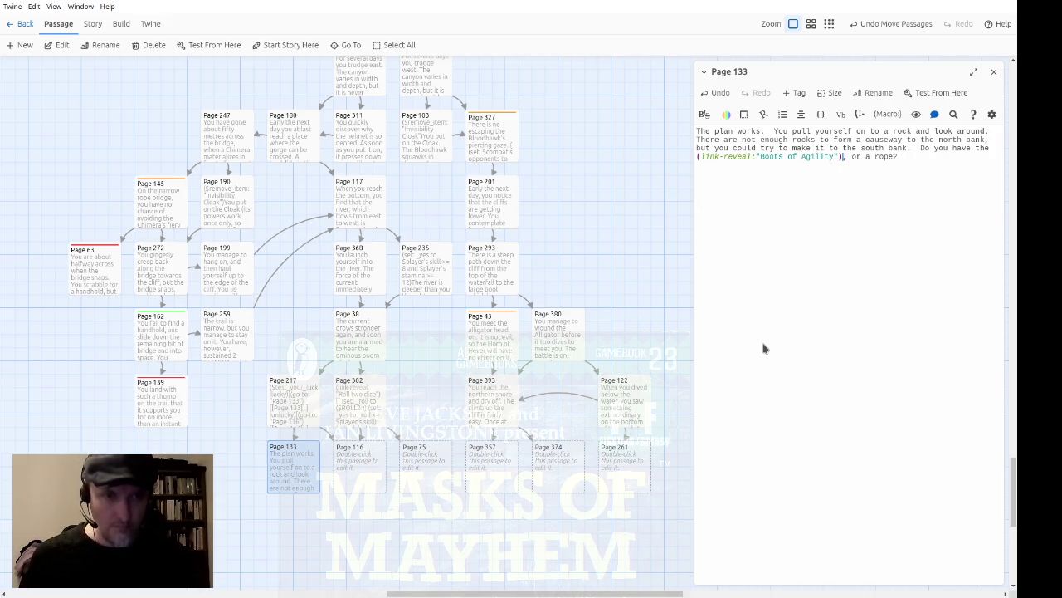
type("(link-reveal:\"")
type("\"")
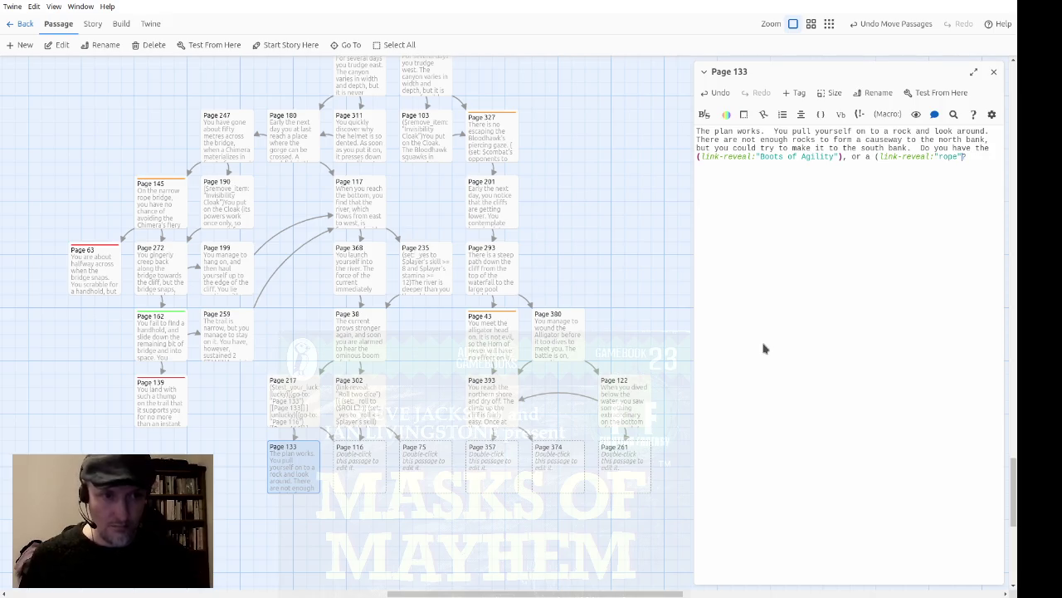
type(")")
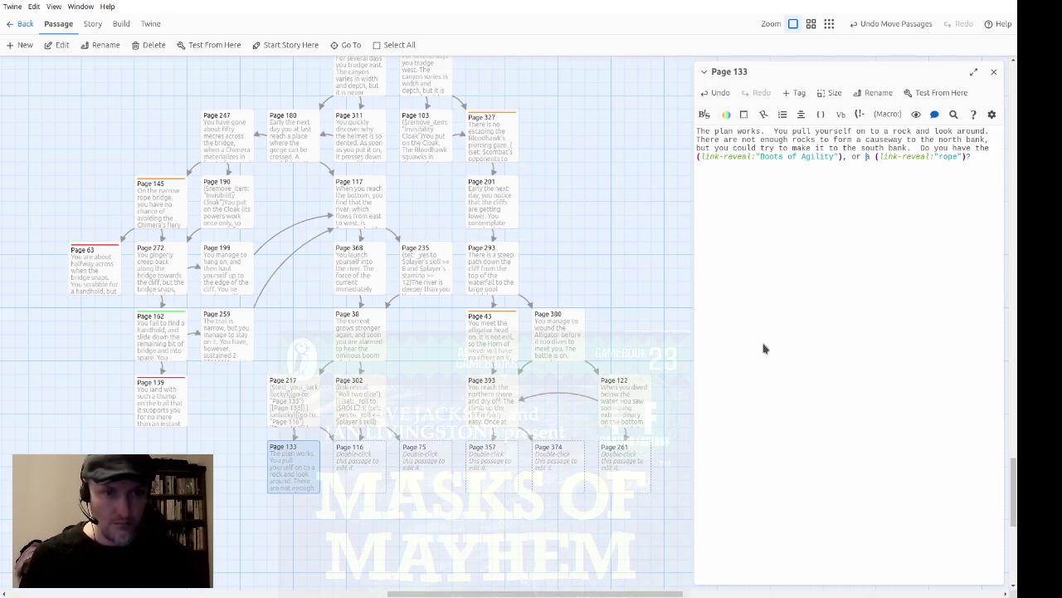
type("[")
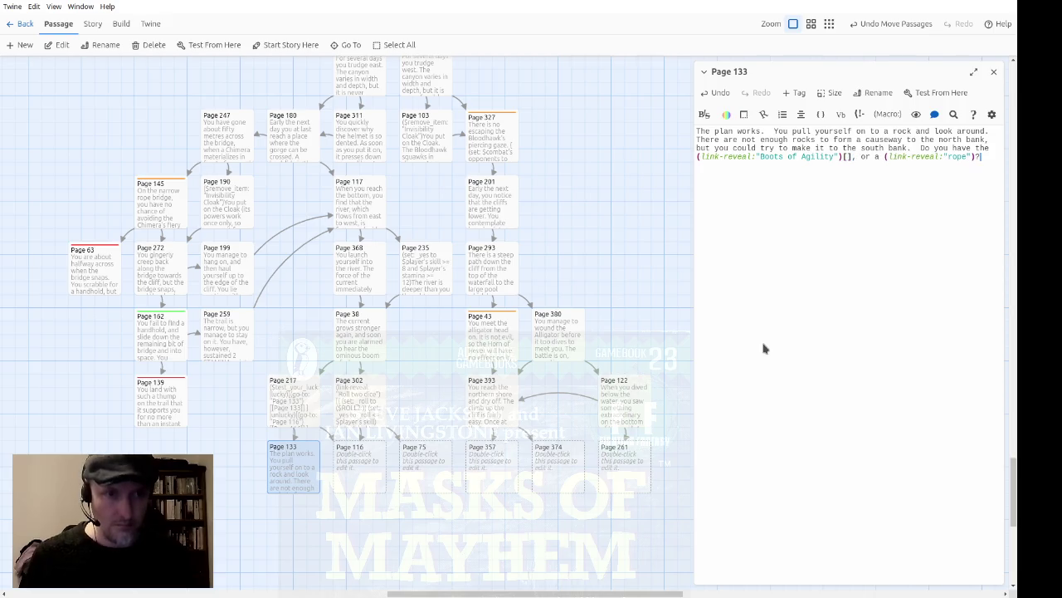
type("[")
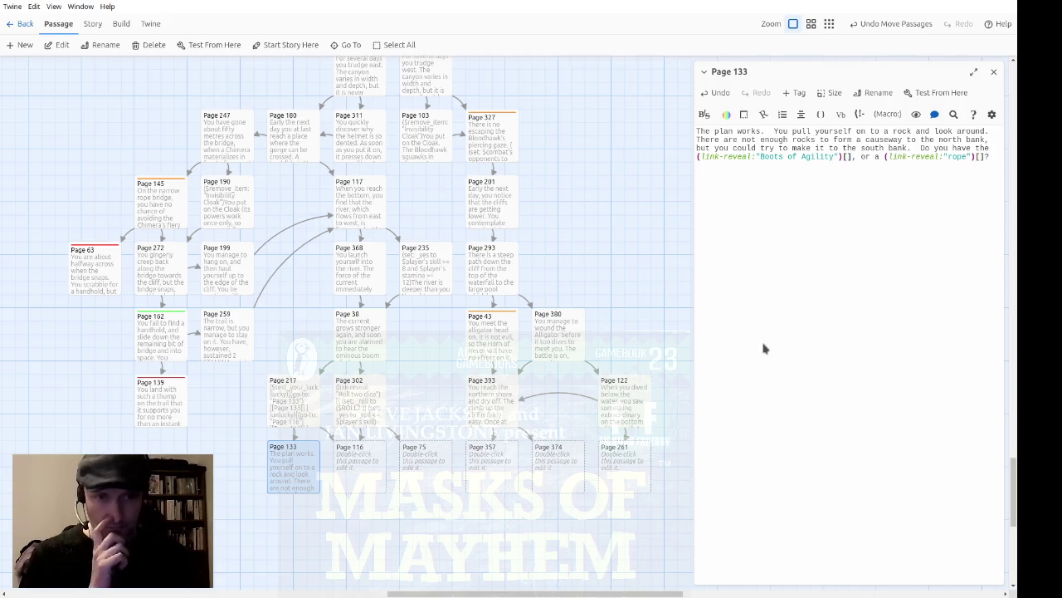
key("Left")
key("Left")
key("Left")
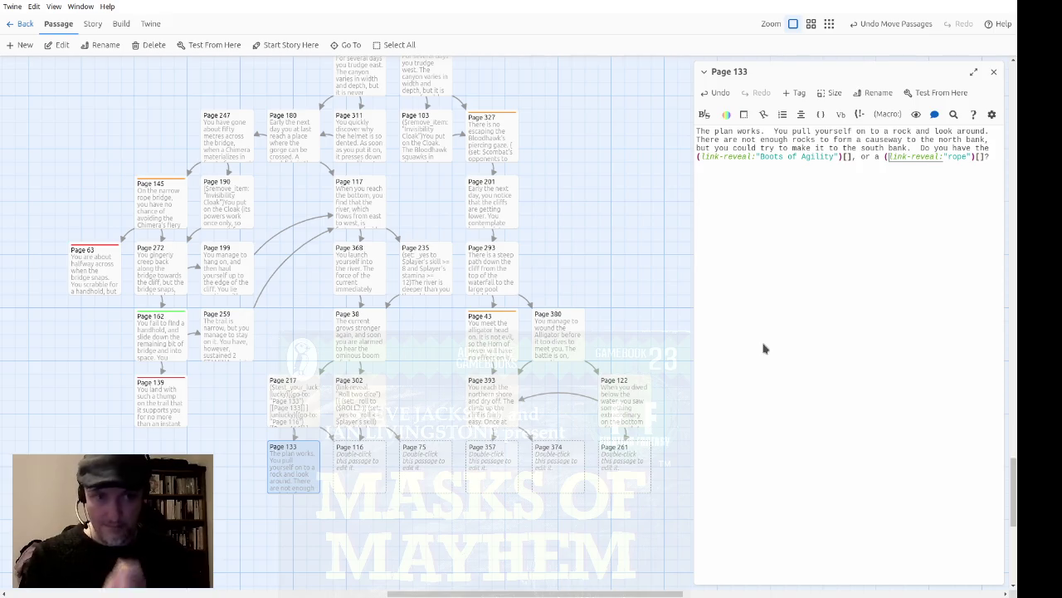
key("Right")
key("Right")
key("Right")
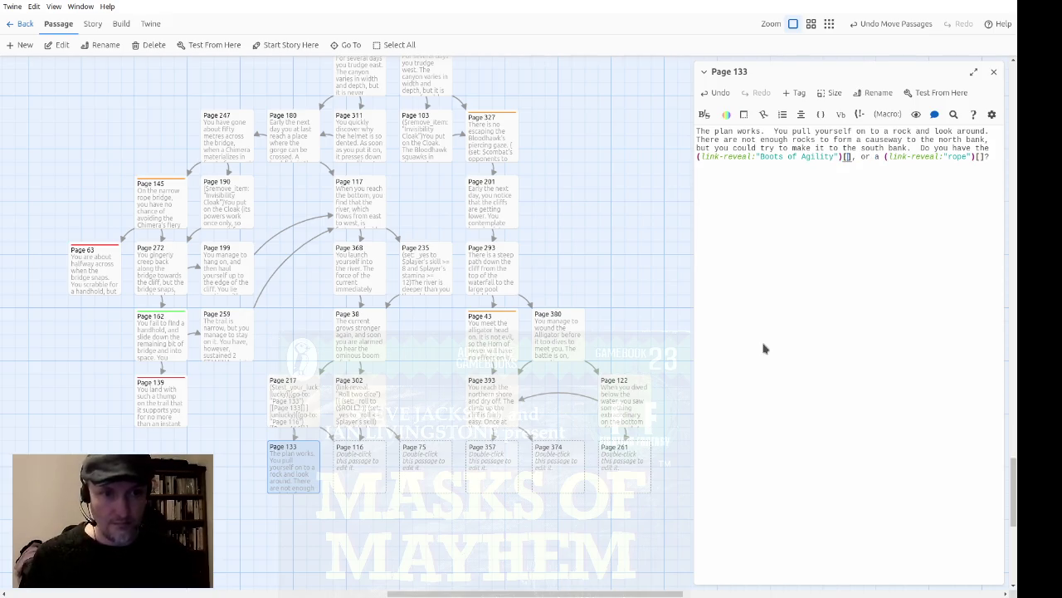
type("(show:?boots")
key("Right")
key("Right")
key("Right")
key("Left")
key("Left")
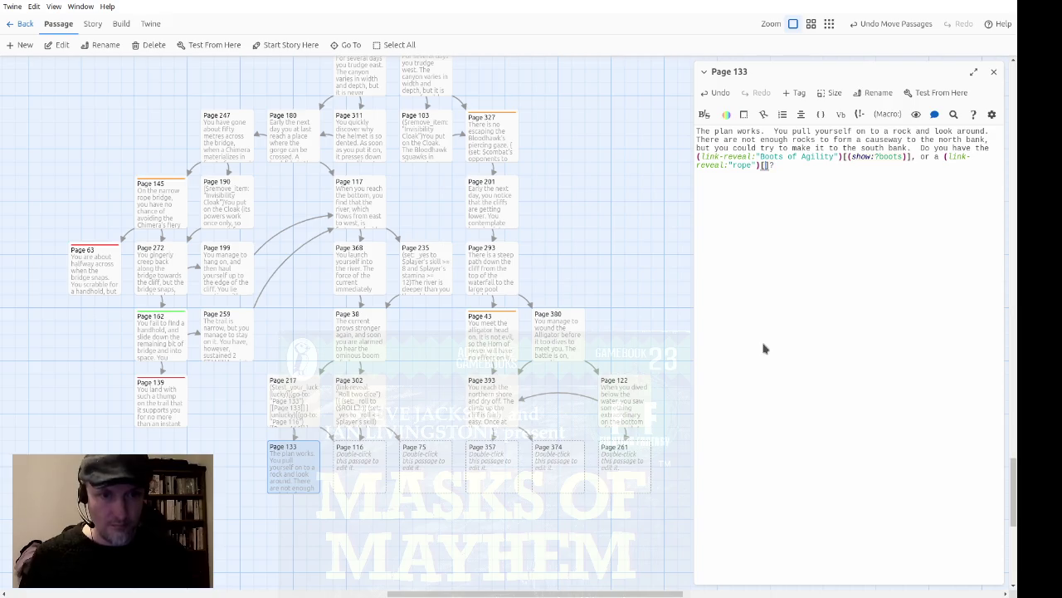
type("(show:?")
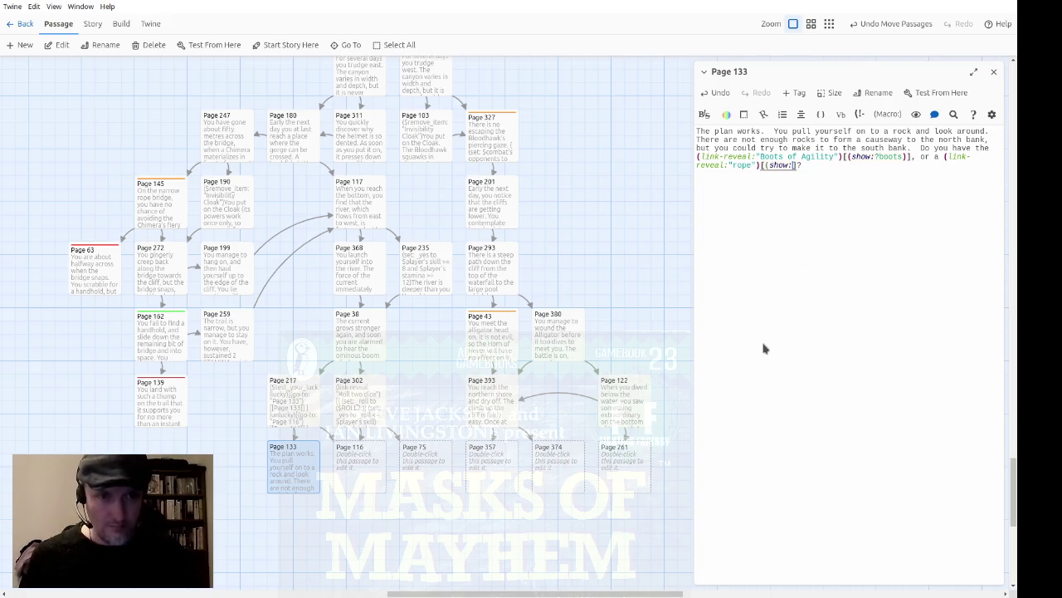
type("rope")
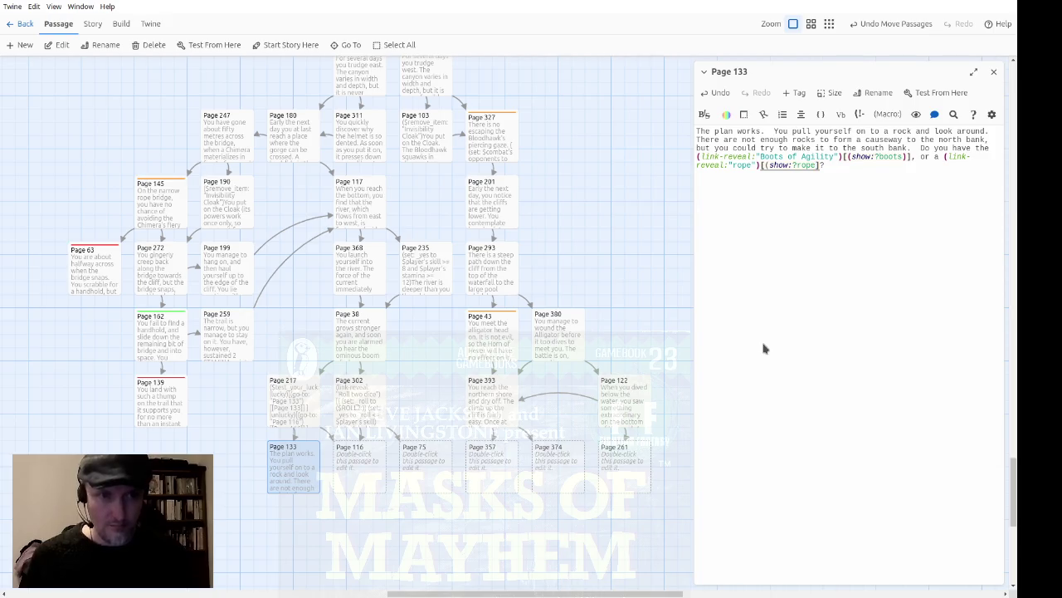
type(")")
Append 'Otherwise, you have a choice of two extremely risky manoeuvres:' and begin the stepping-stones option.
key("End")
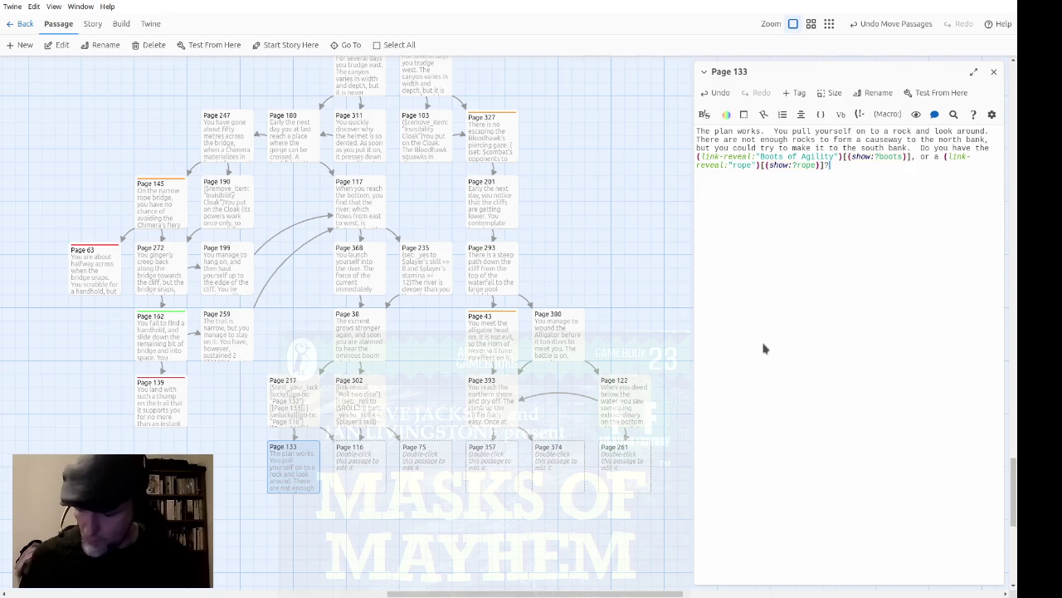
type("Otherwise y")
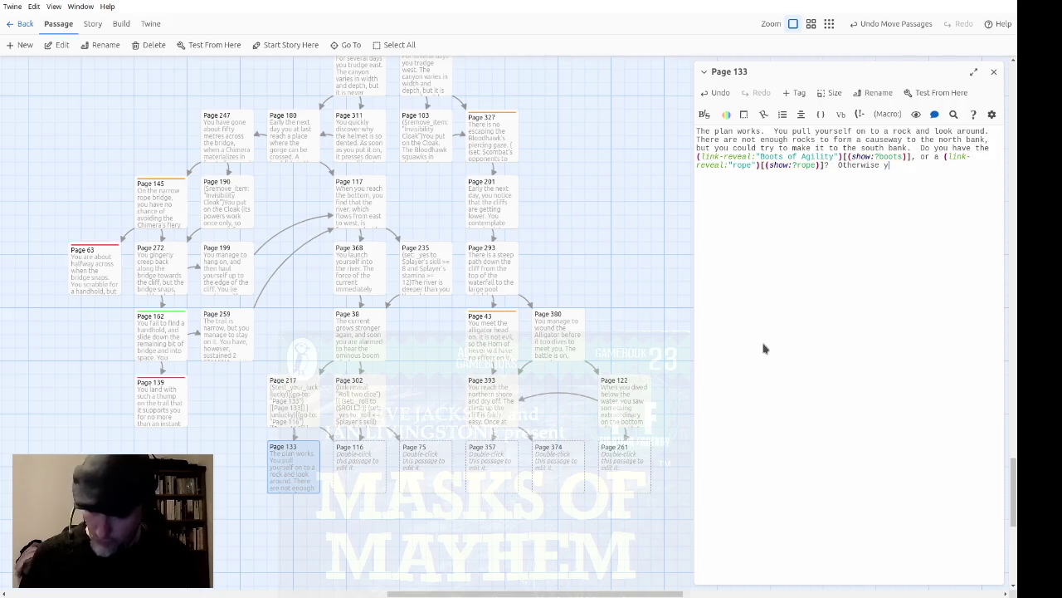
key("BackSpace")
type("you have a choice of h")
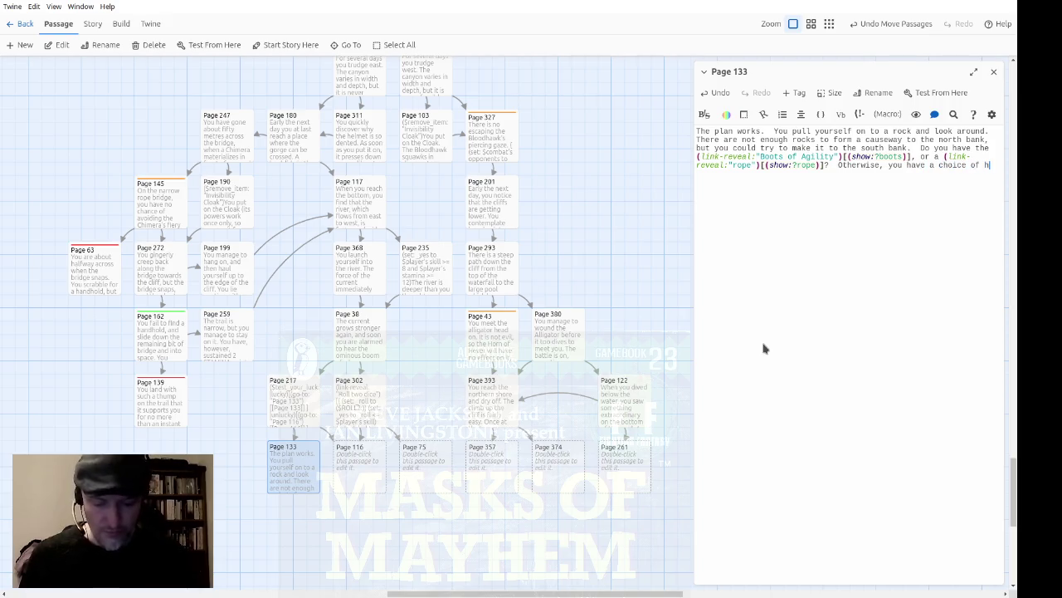
key("BackSpace")
type("two")
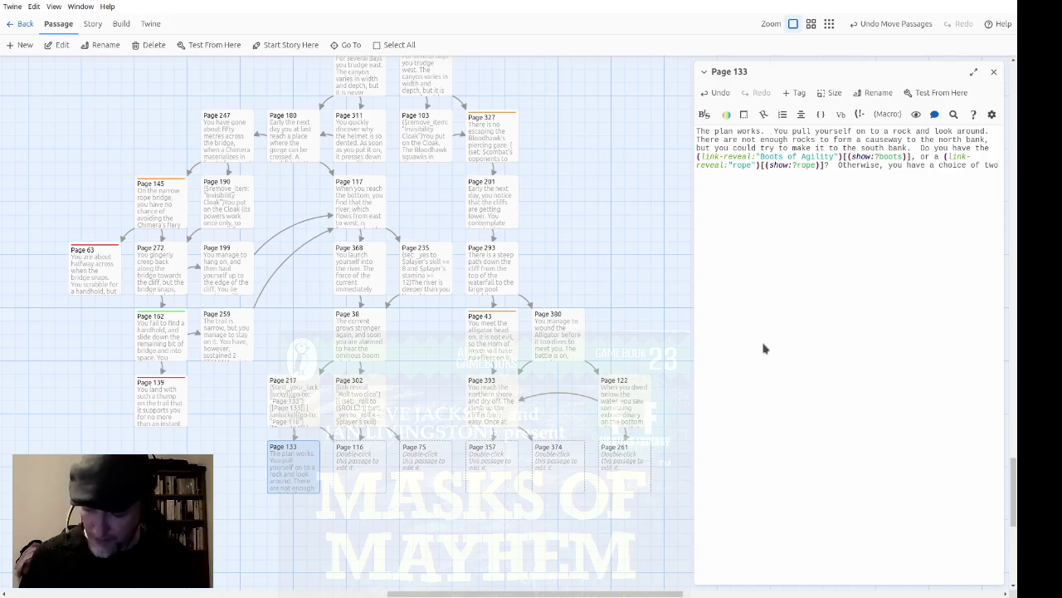
type(" extreme")
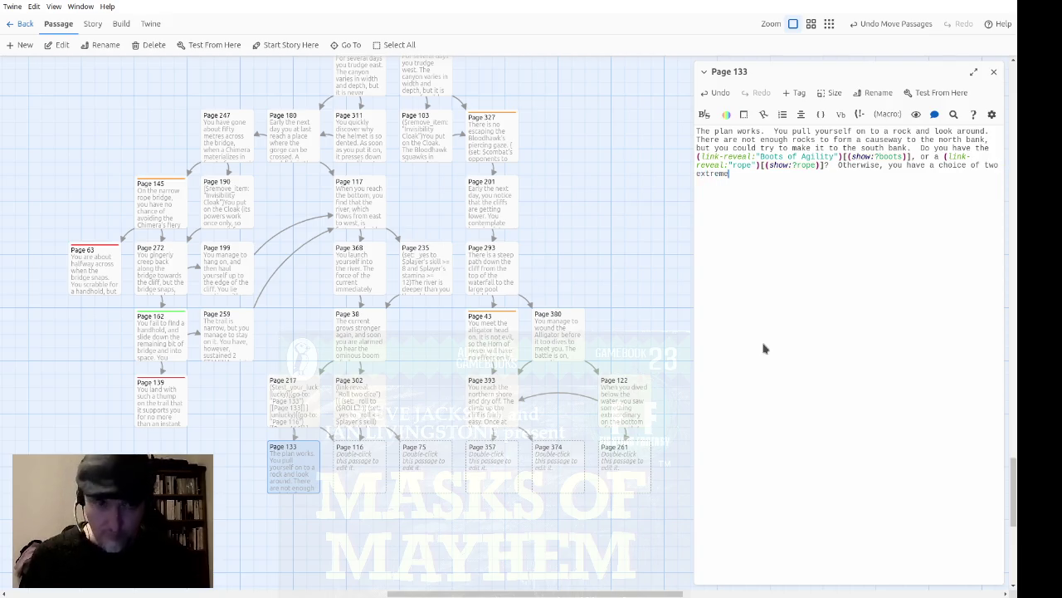
type("ly risk")
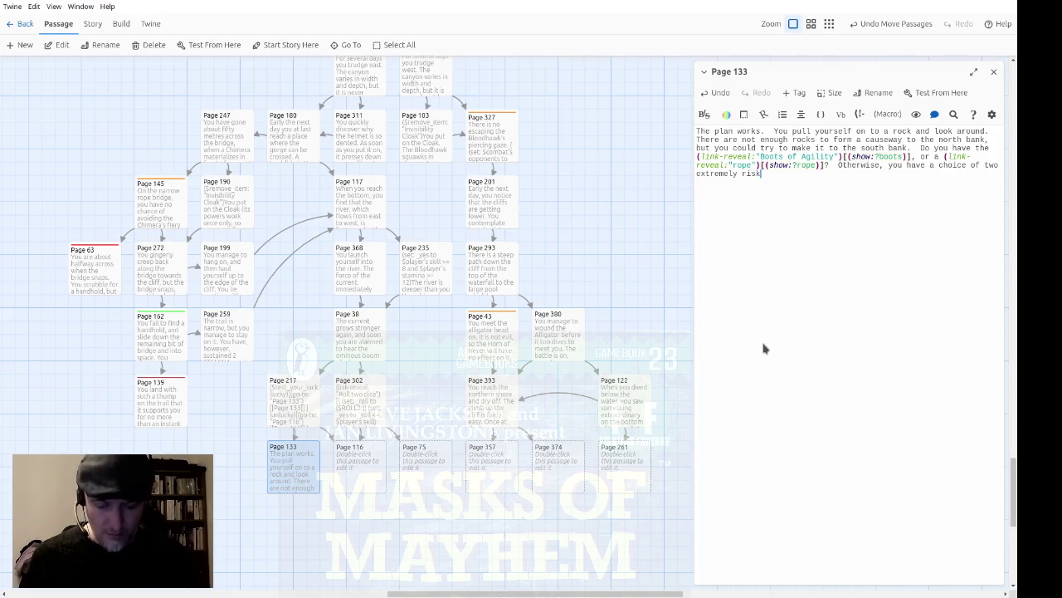
type("manouve")
key("BackSpace")
key("BackSpace")
type("ev")
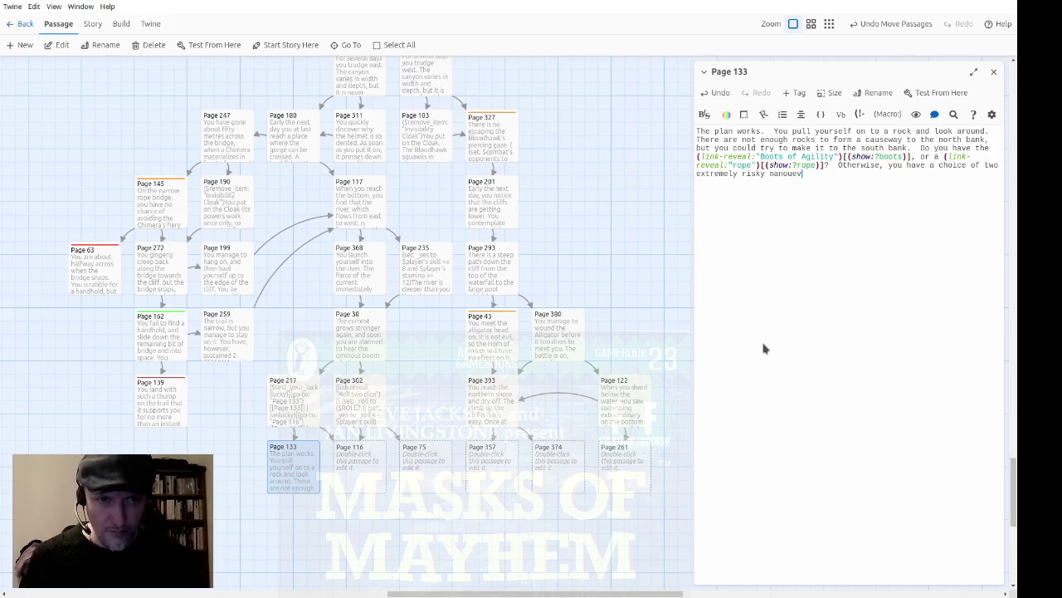
type("res")
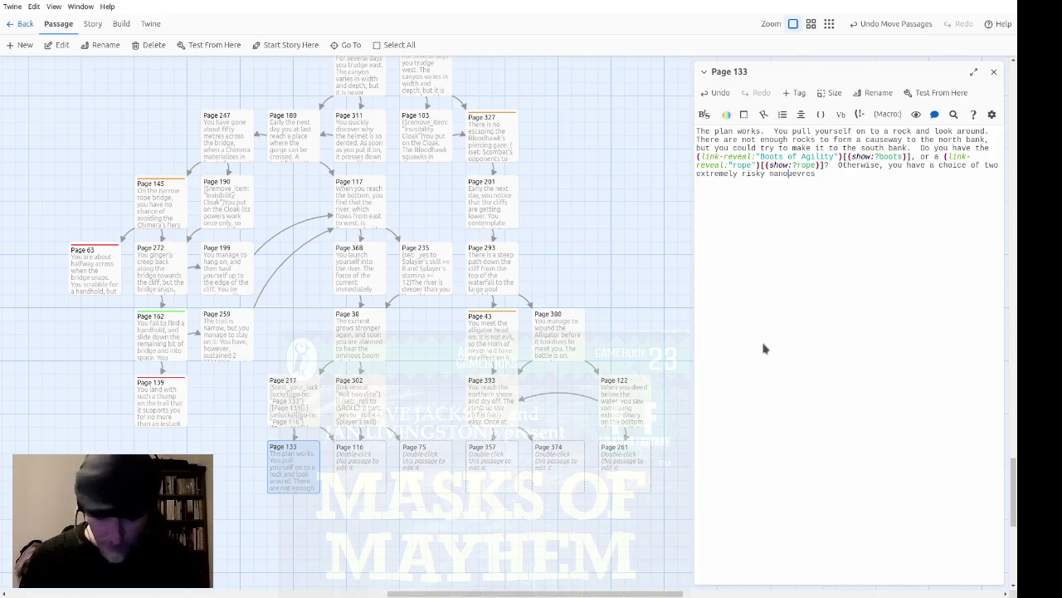
type("e")
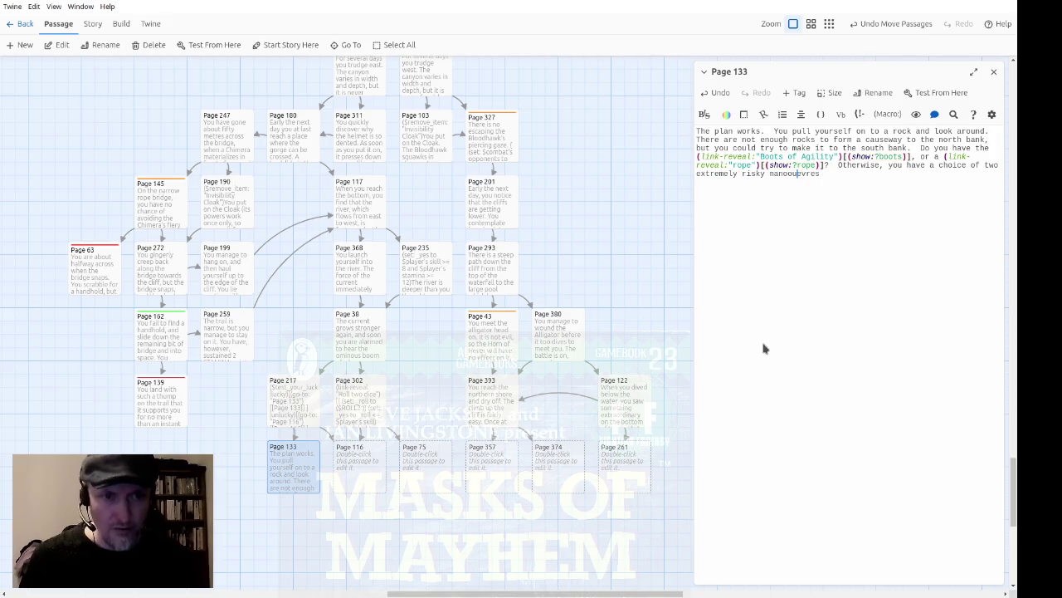
key("Delete")
type(":")
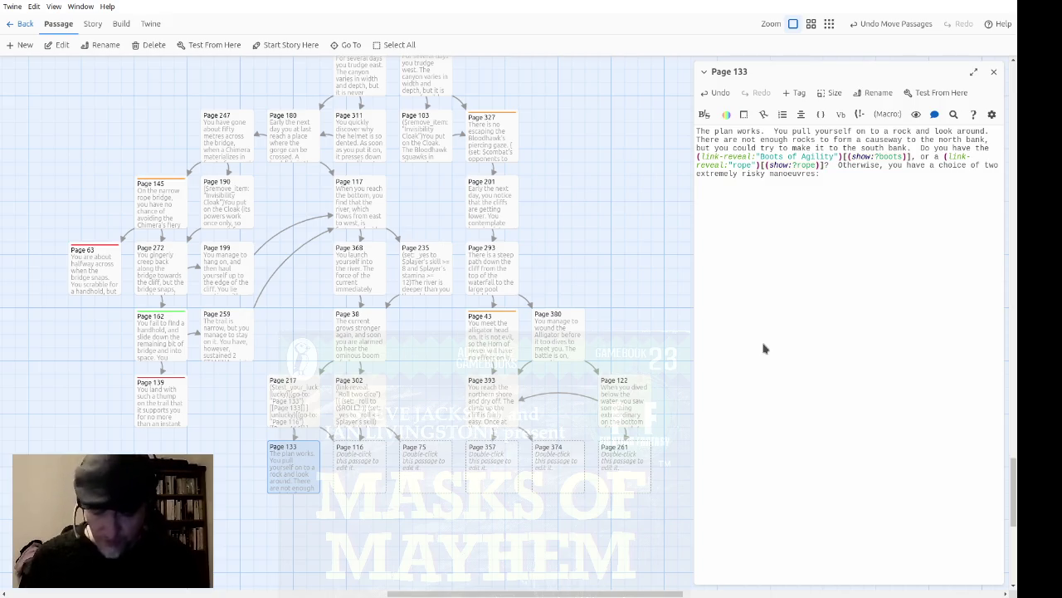
type("you ")
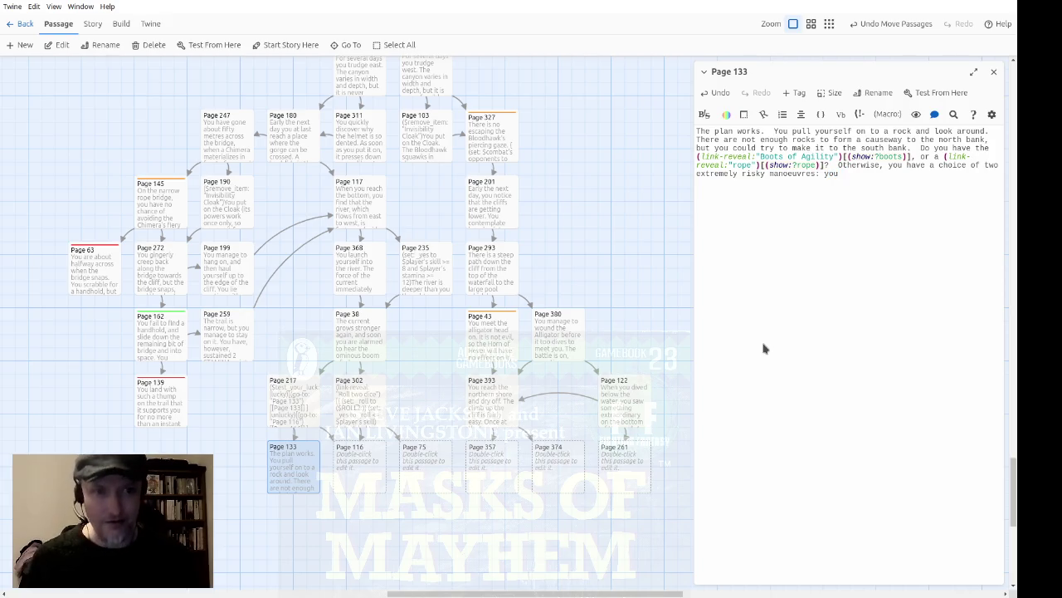
type("could use t")
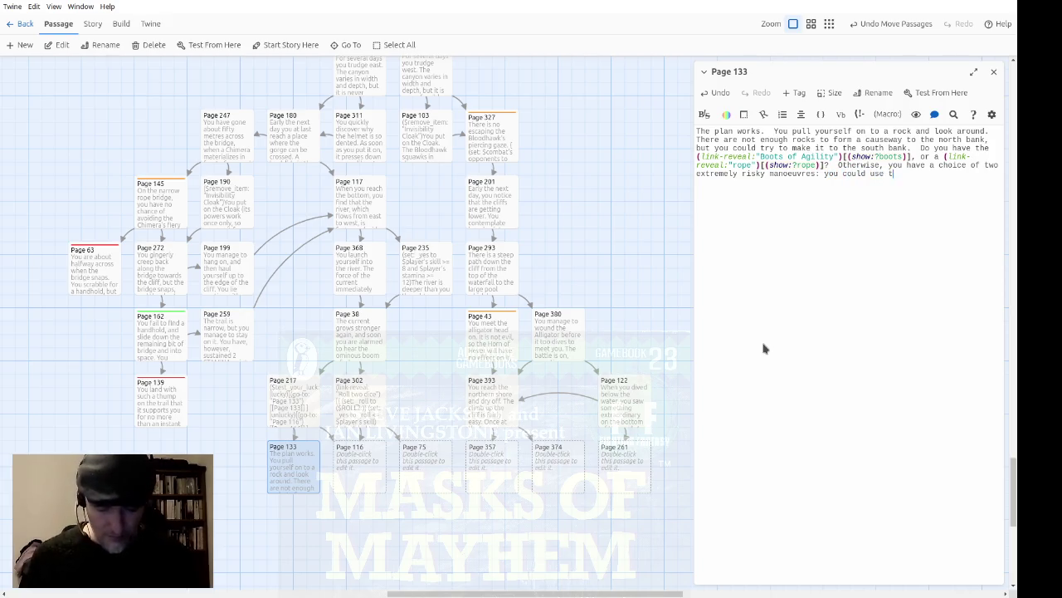
type("he slippery rock")
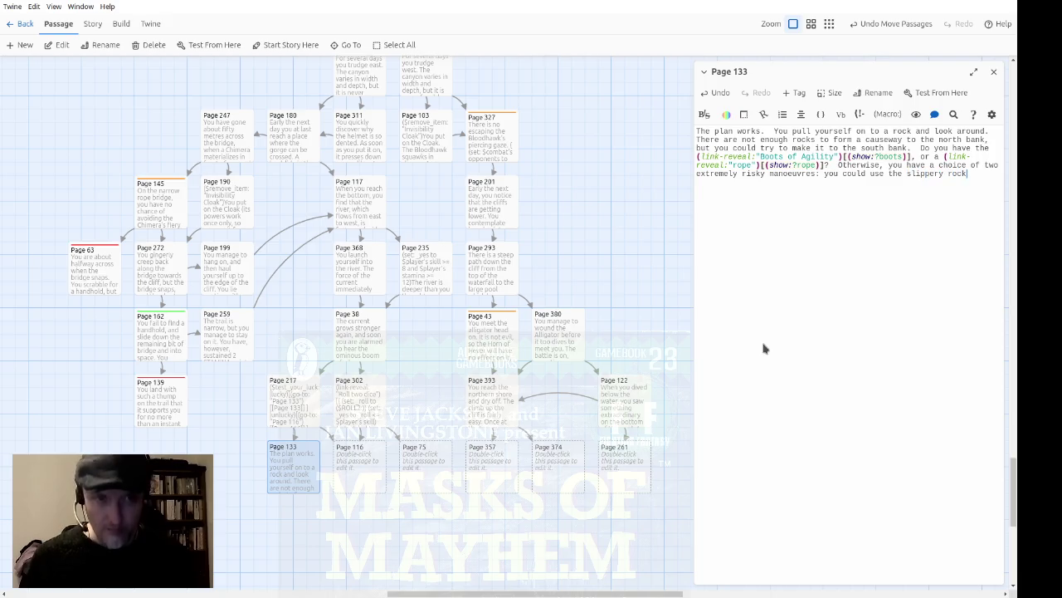
type("s as steppin")
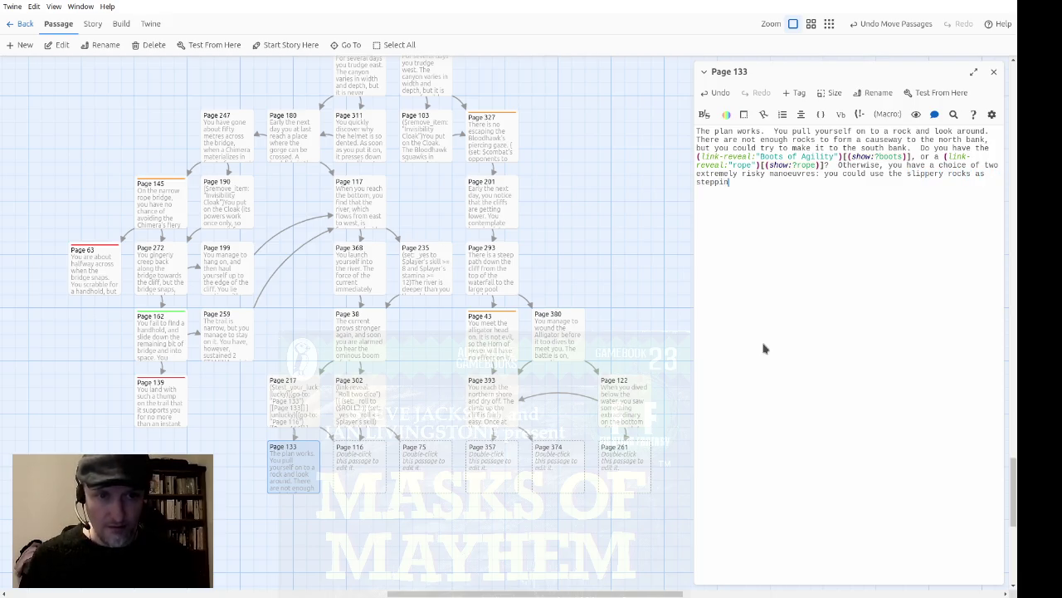
type("g-stones")
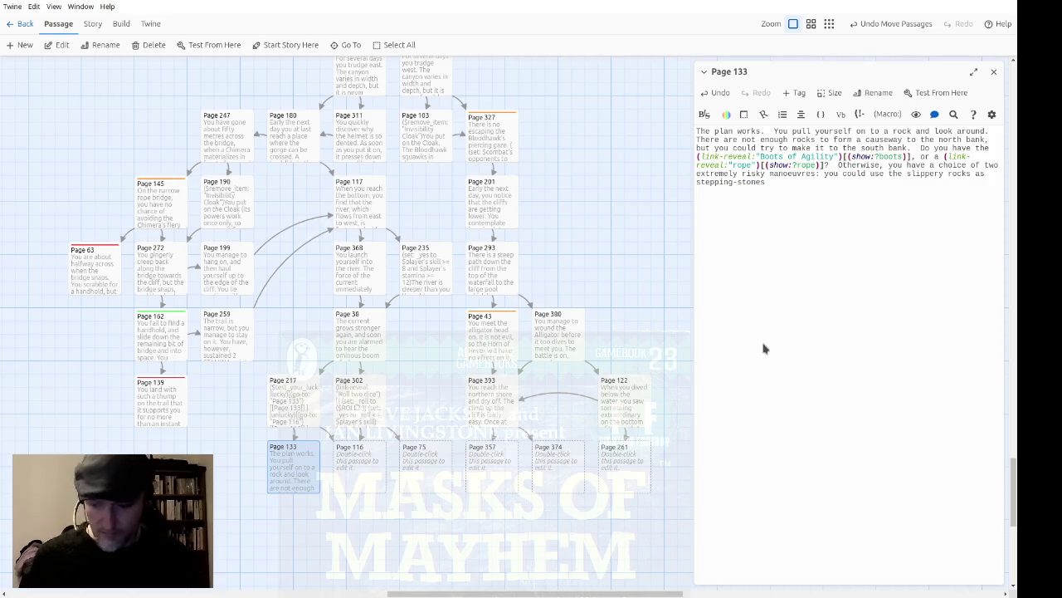
type(", or you could get ack")
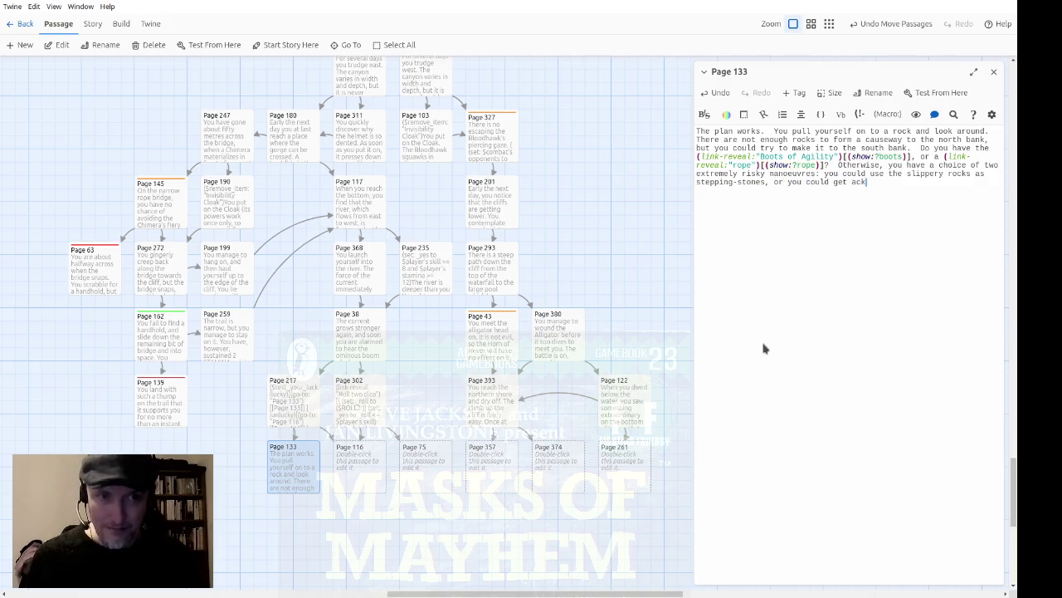
type("b")
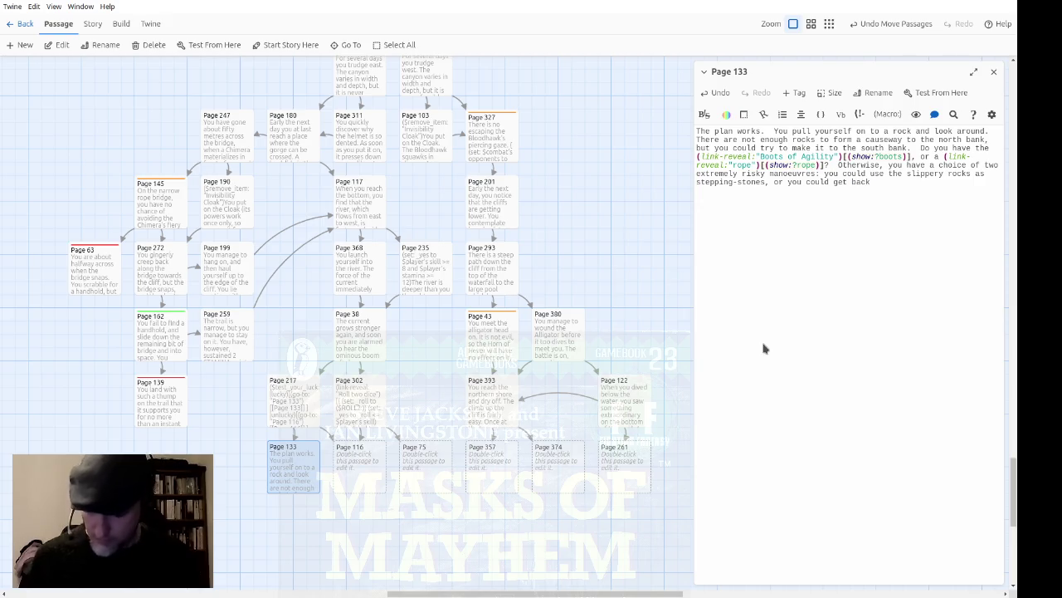
type(" into the way")
Finish the option: get back into the water and push your log from one pair of rocks to the next.
key("BackSpace")
type("ter and try to push your log")
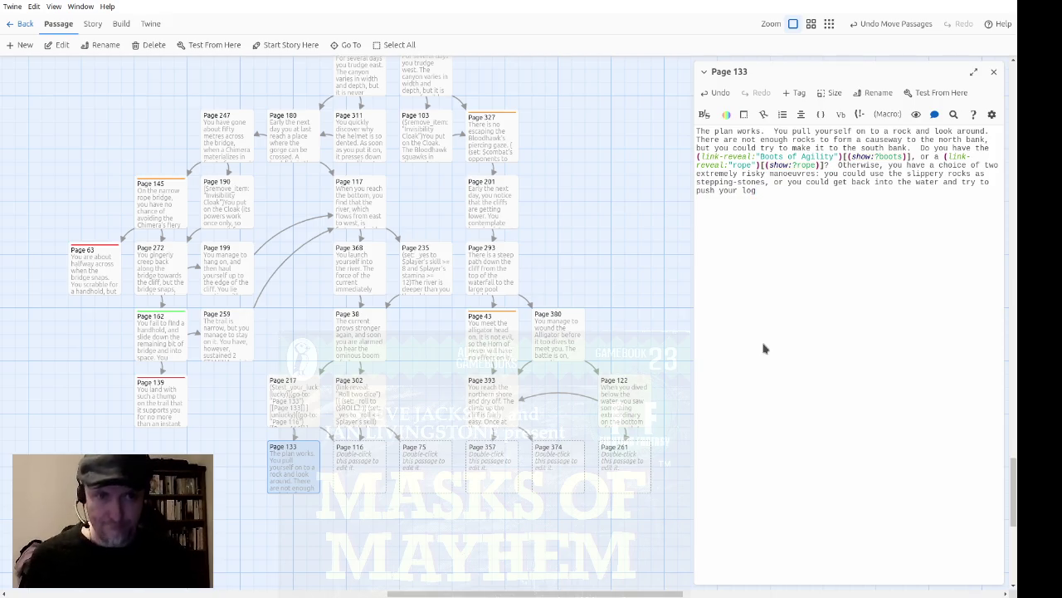
type("from one")
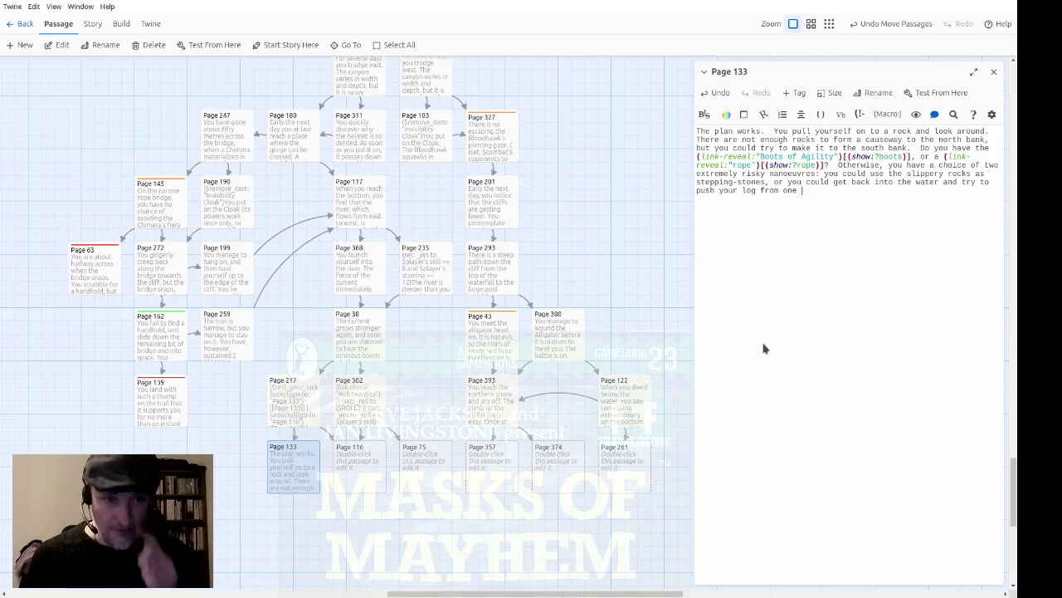
type(" pair ofrock")
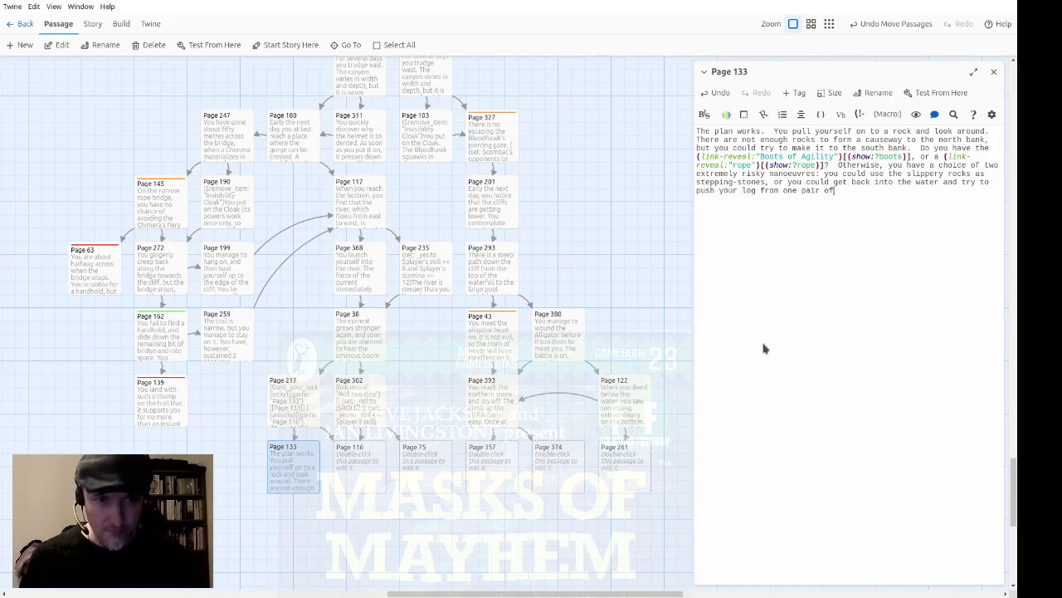
key("BackSpace")
key("BackSpace")
key("BackSpace")
type("rocks ")
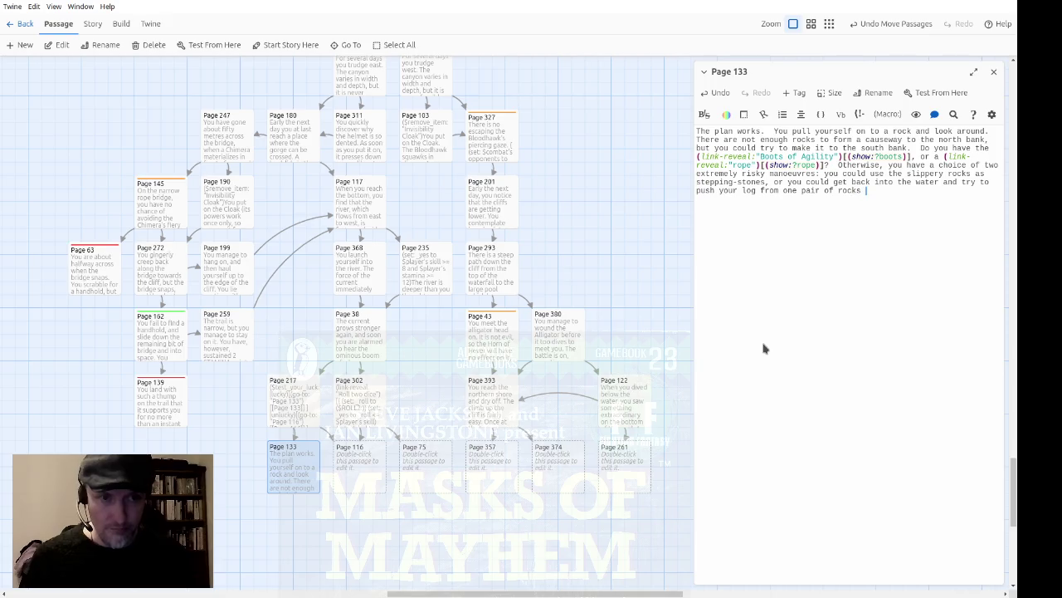
type("to the next")
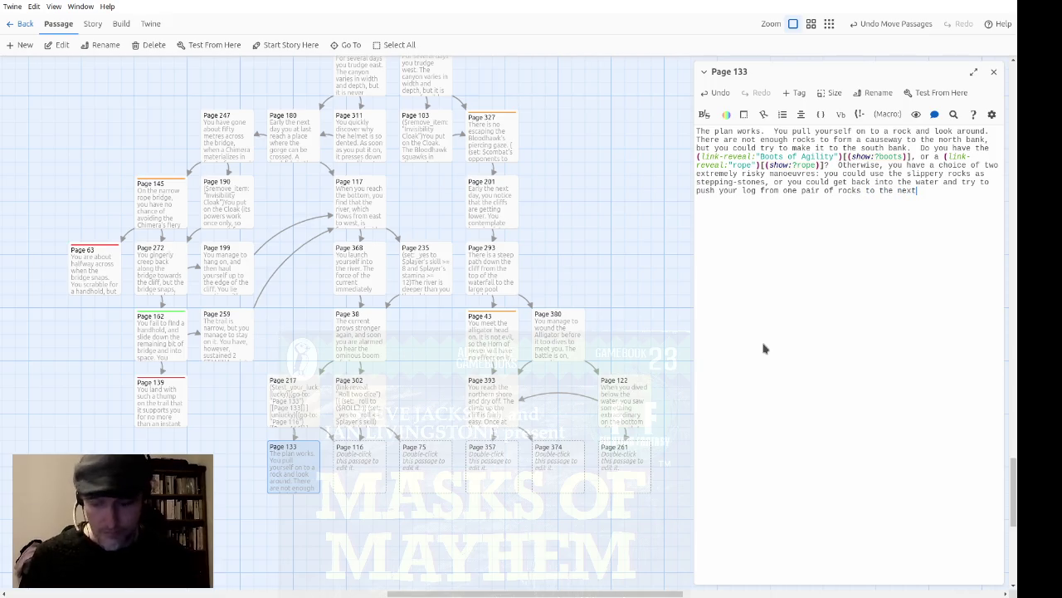
type(", ")
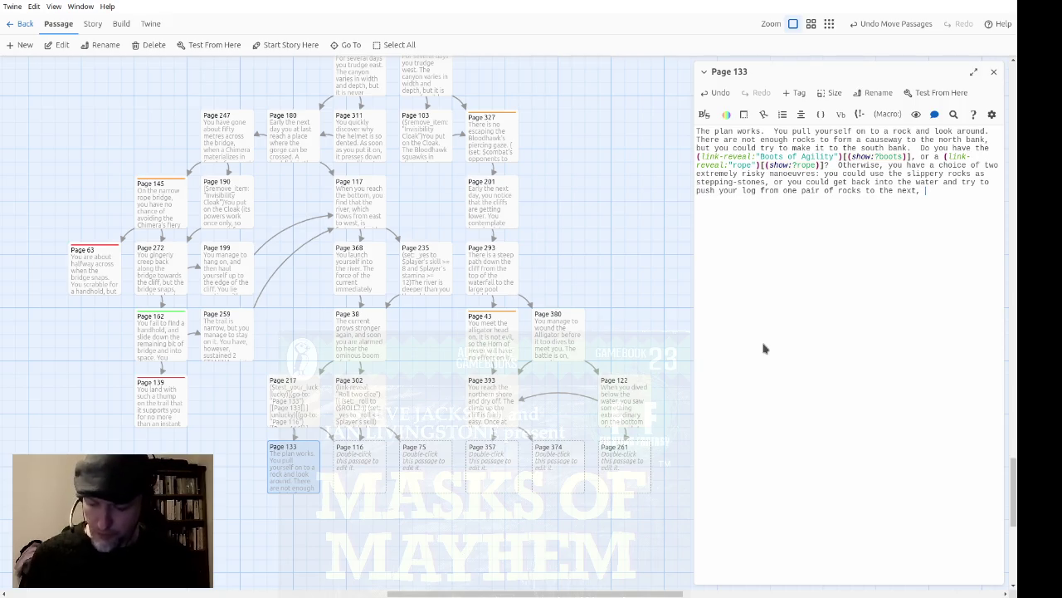
type("so that ")
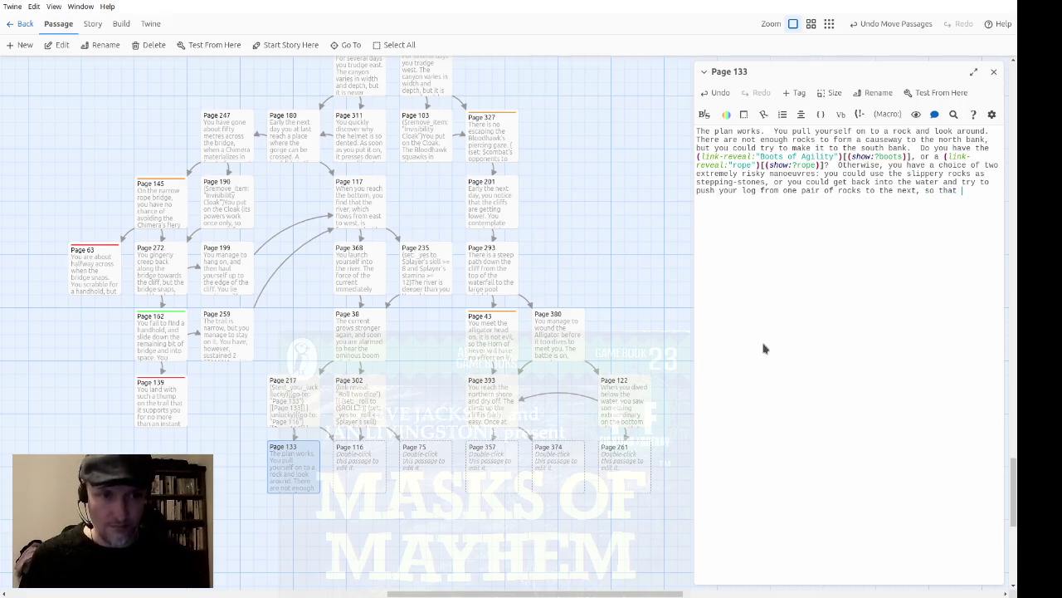
type("you can move al")
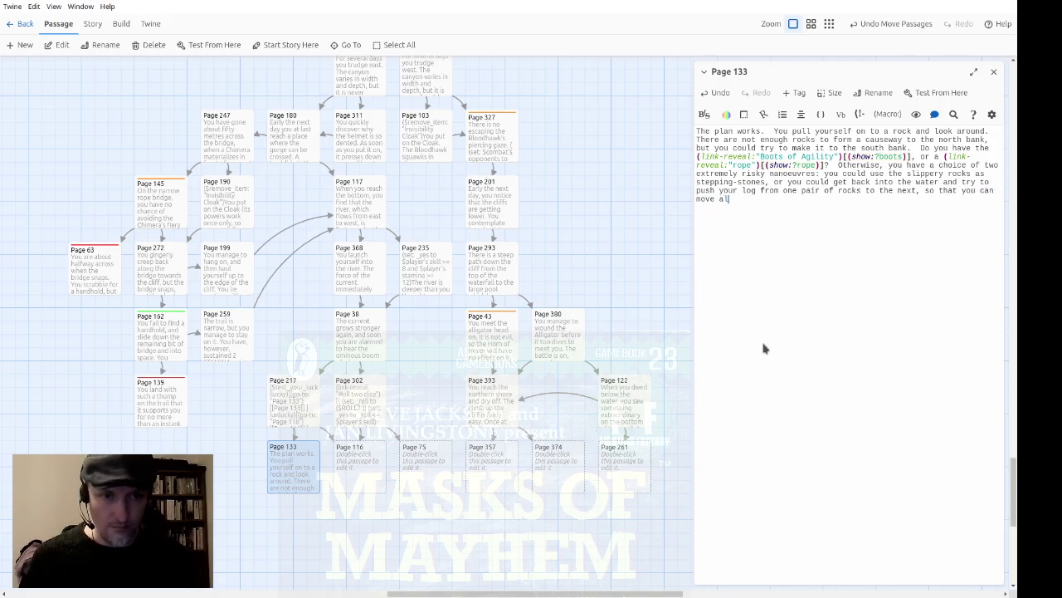
type("ong by stages.")
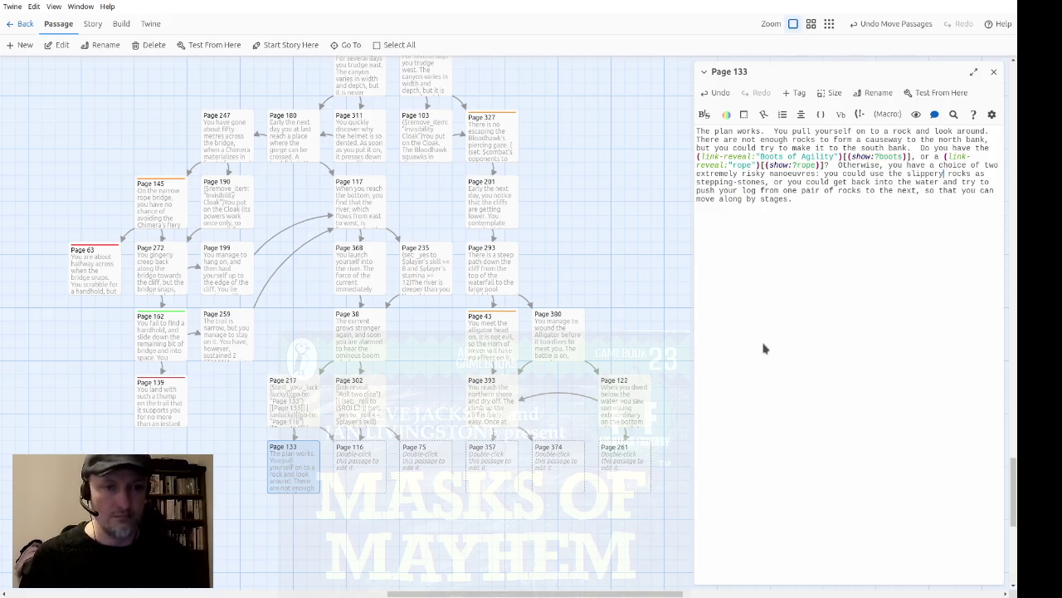
Link 'stepping-stones' to Page 159 and 'push your log' to Page 324, then start a |boots| hook.
type("[[")
type("->Page")
type(">")
key("Escape")
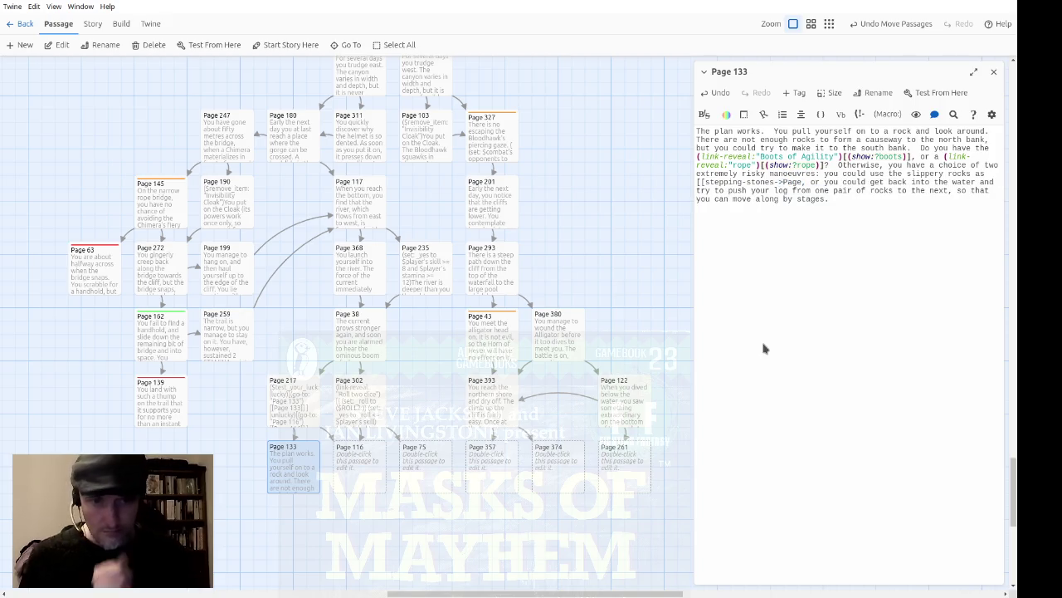
type("159]]")
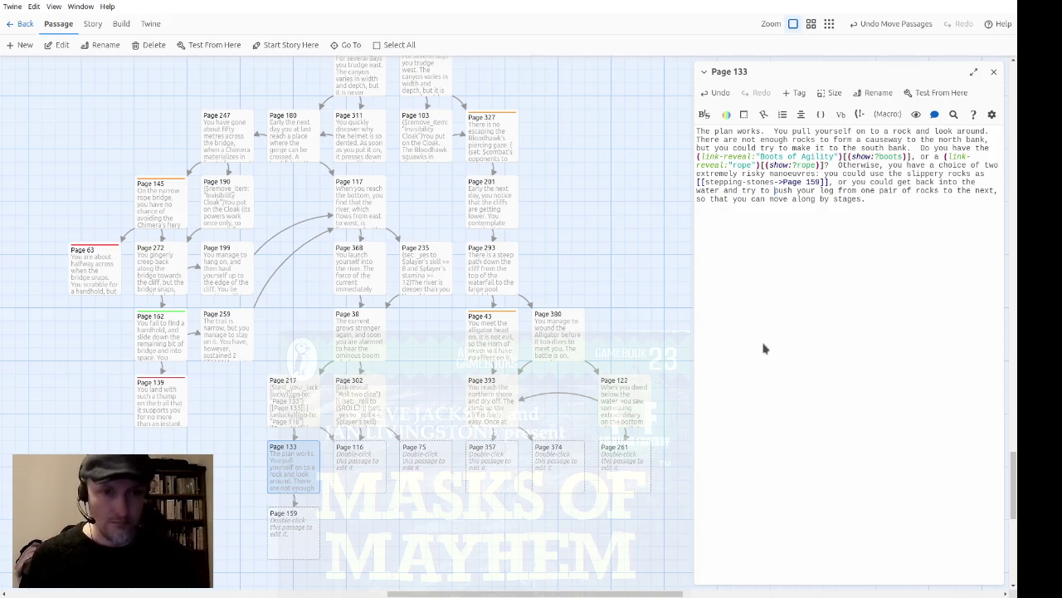
type("[[")
key("Right")
key("Right")
key("Right")
type("->Page ")
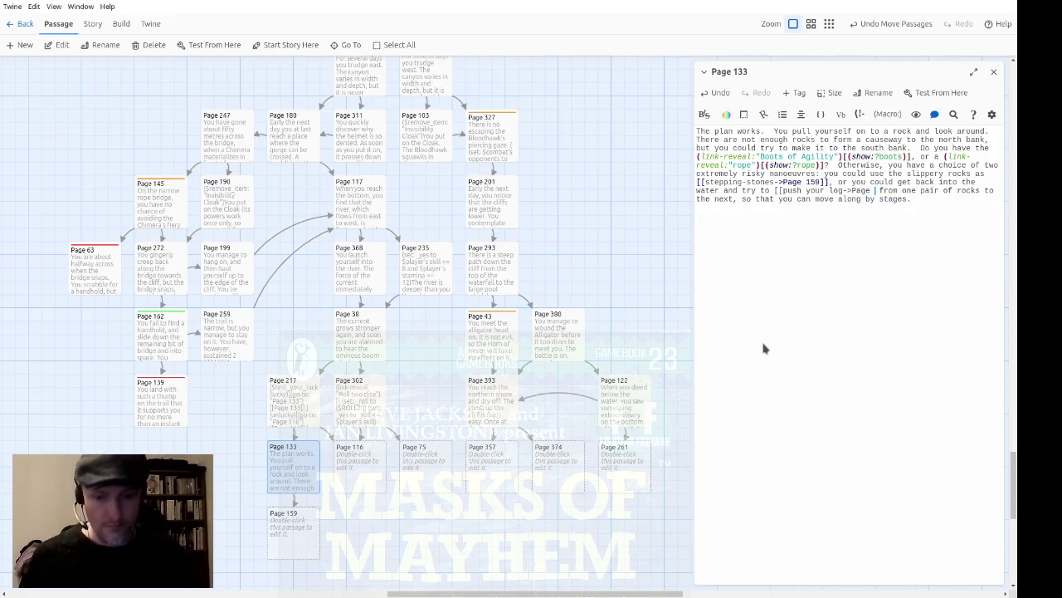
type("324]]")
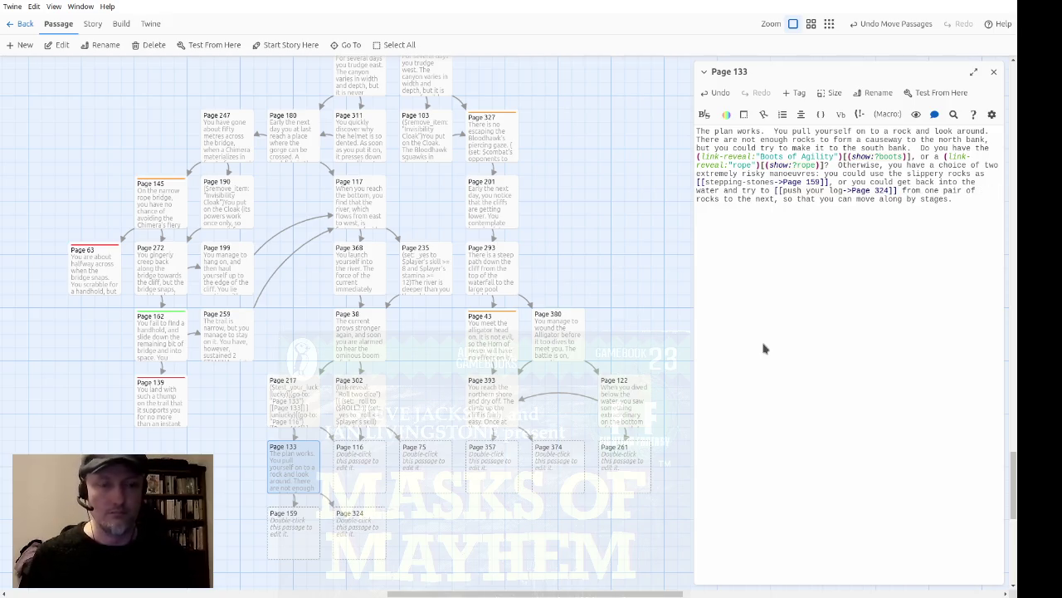
key("Up")
type("[boots)")
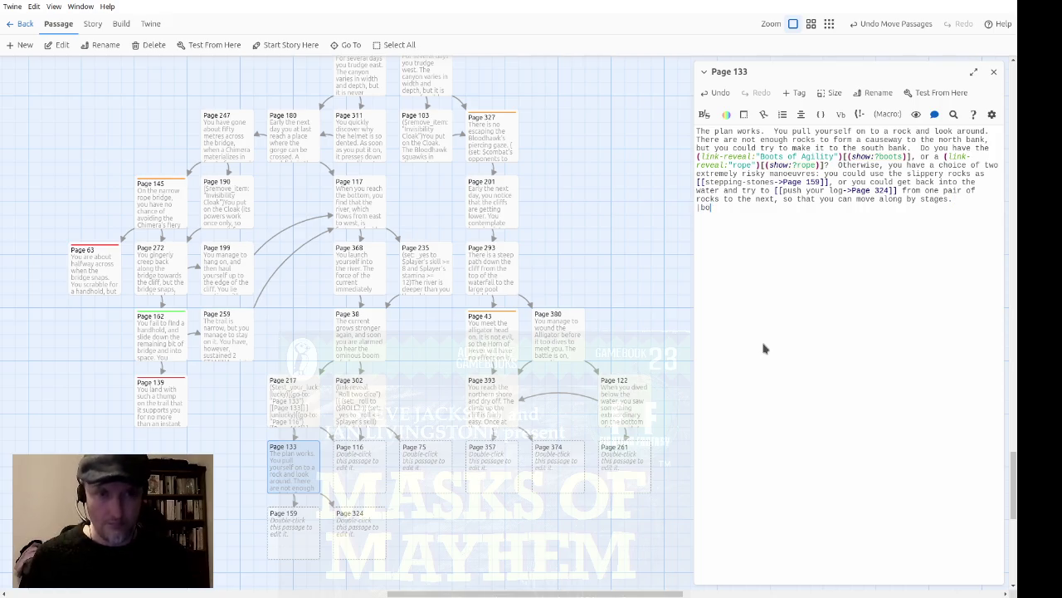
type("[")
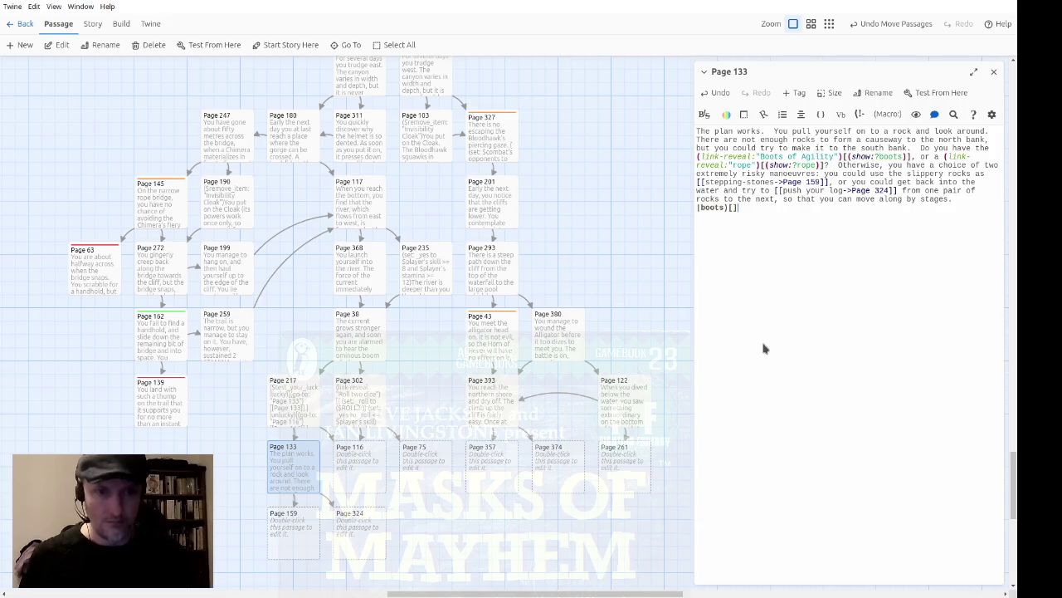
type("(")
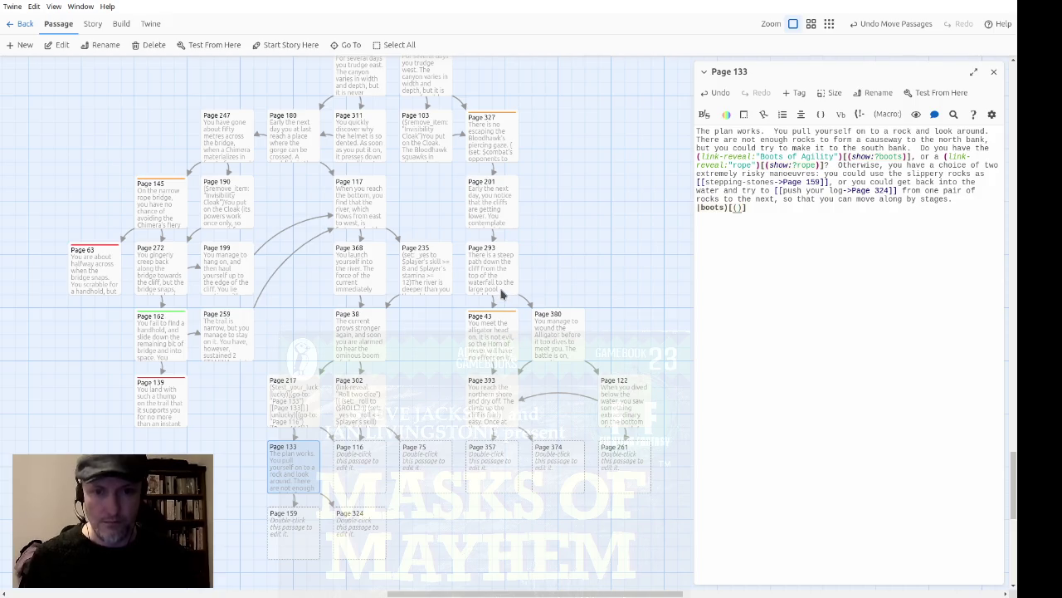
Look through Pages 43, 162 and 368 to find existing rope-check code.
double_click(503, 327)
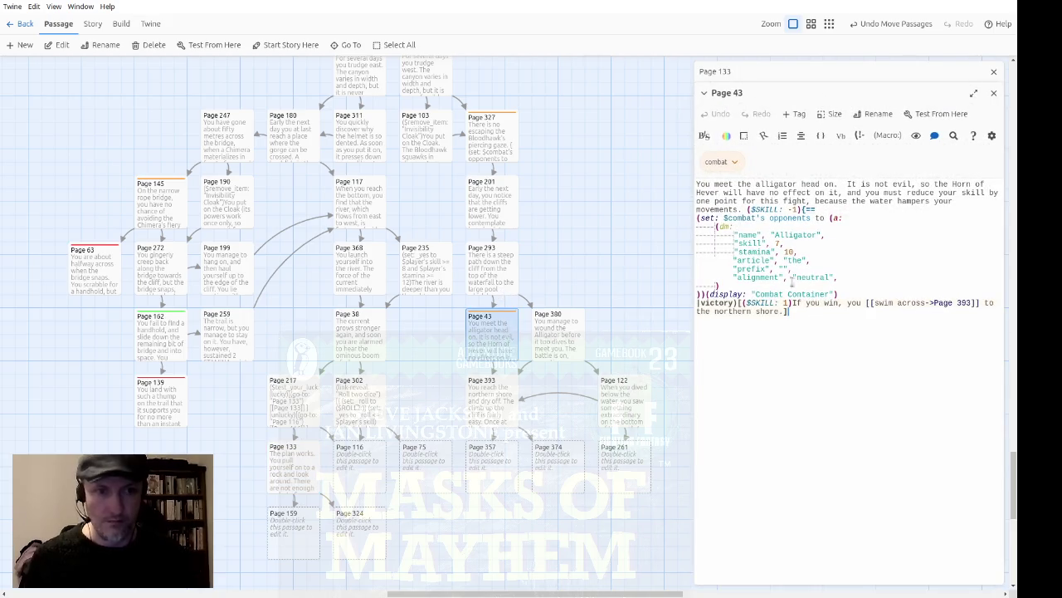
left_click(993, 92)
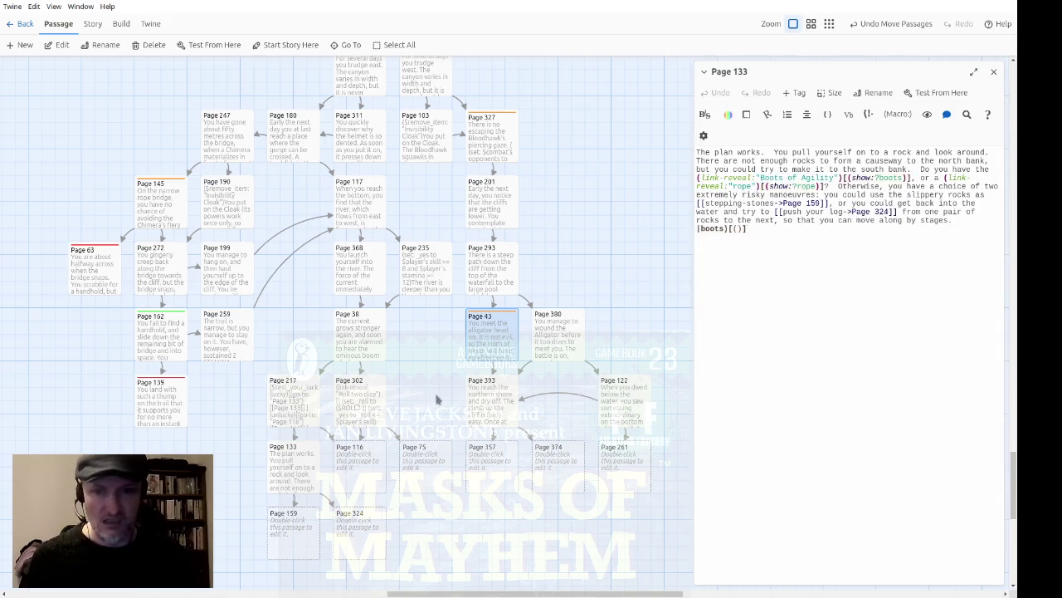
double_click(172, 343)
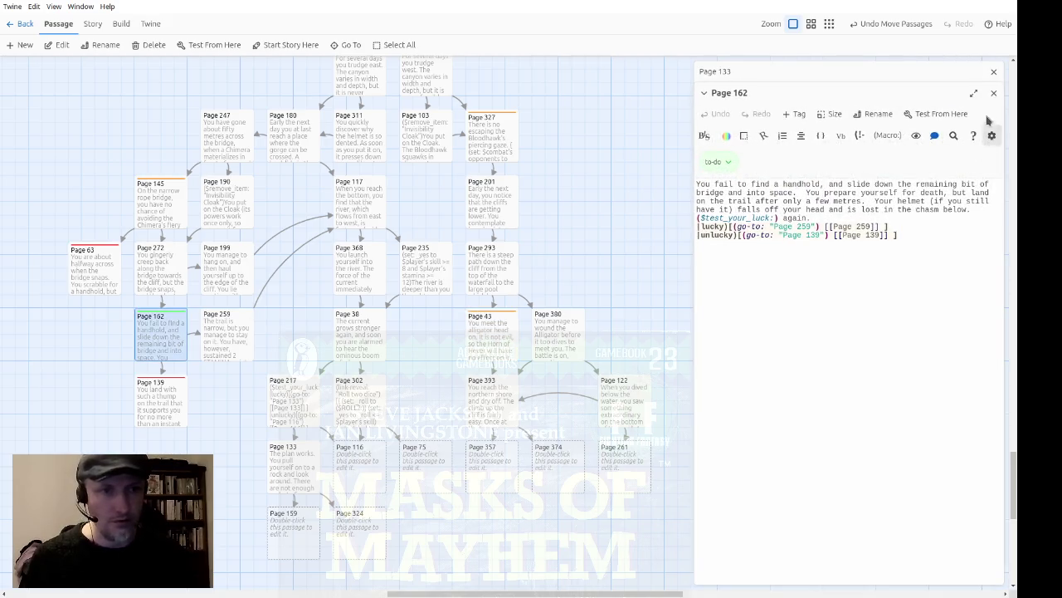
left_click(993, 94)
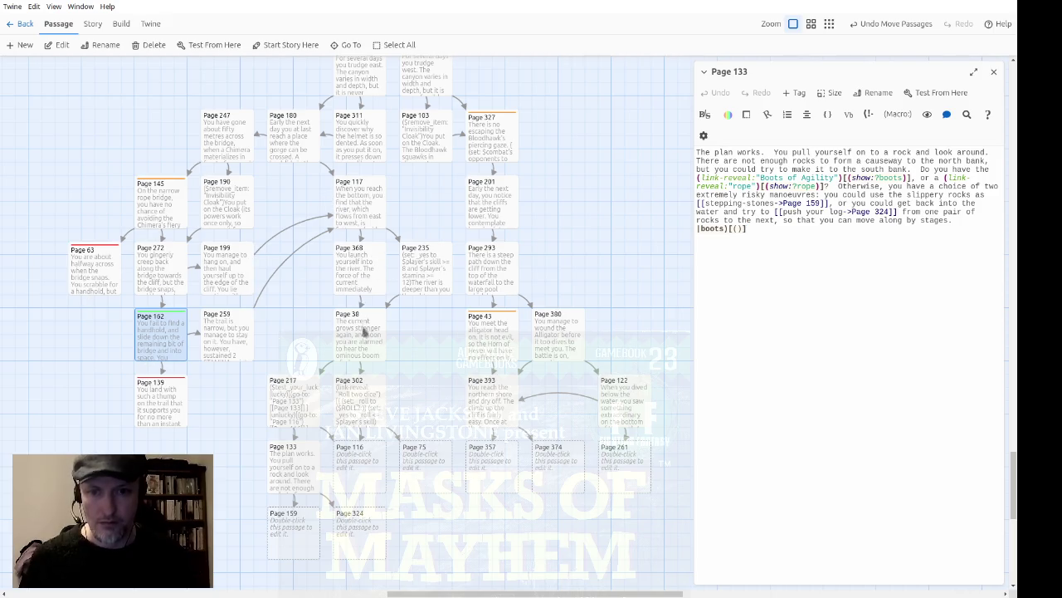
double_click(363, 290)
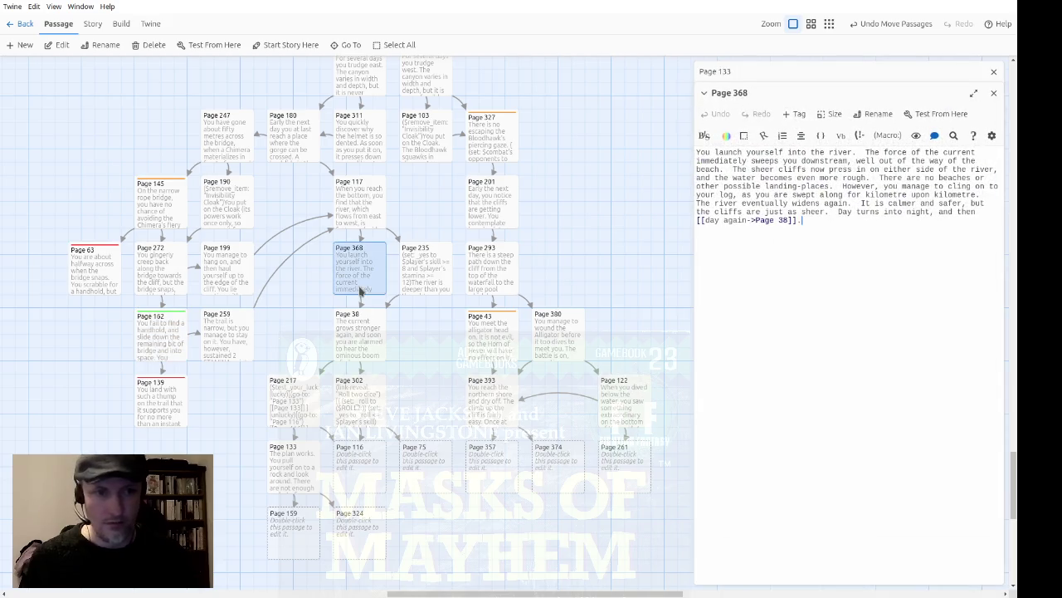
double_click(364, 331)
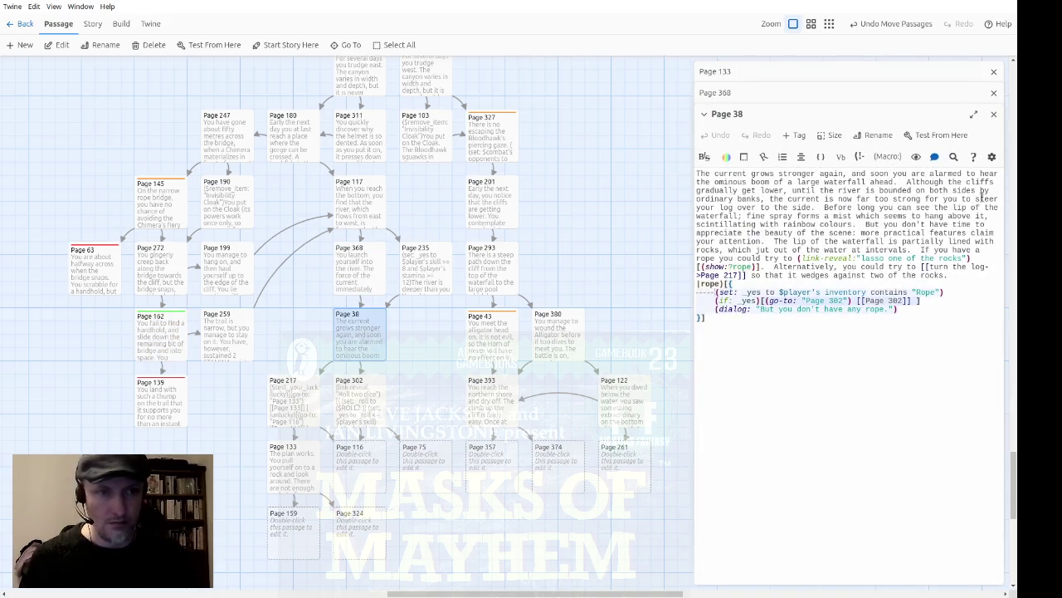
left_click(995, 92)
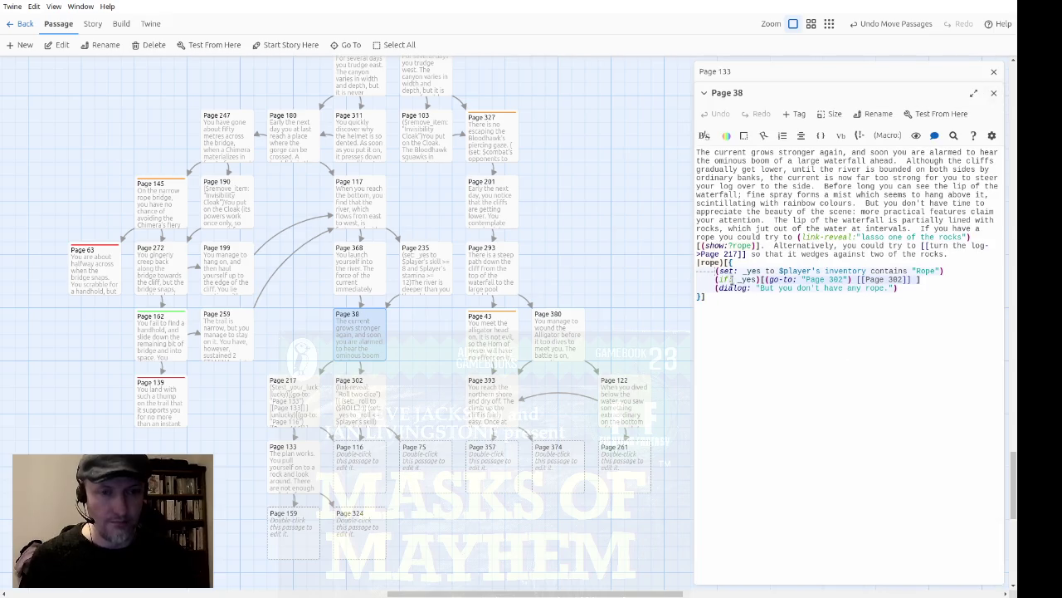
Copy the rope hook block from Page 38 and paste it into Page 133.
left_click(944, 273)
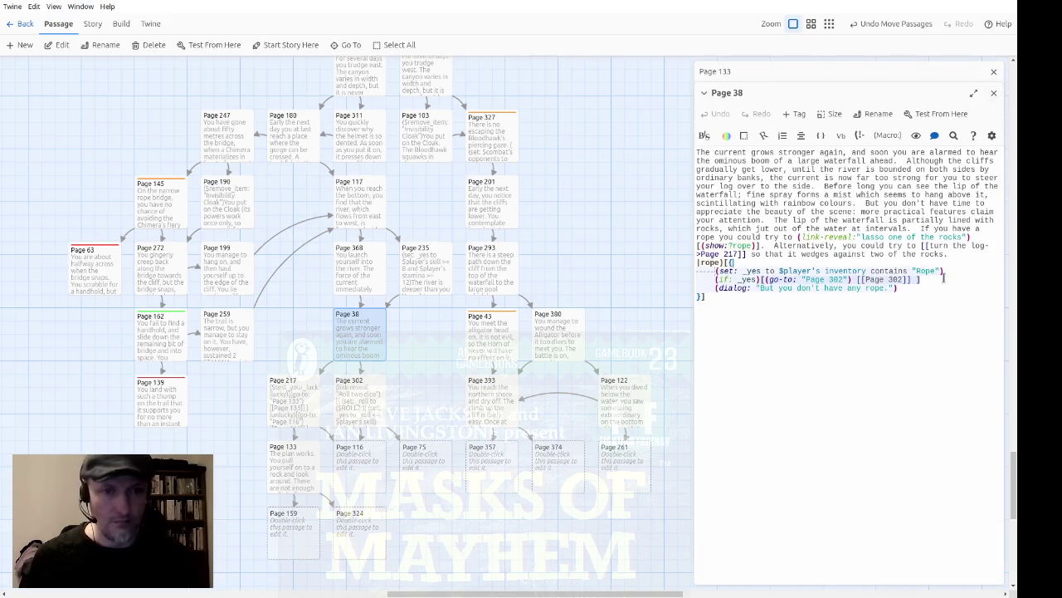
key("Up")
key("Home")
key("shift+Down")
key("shift+Down")
key("shift+Down")
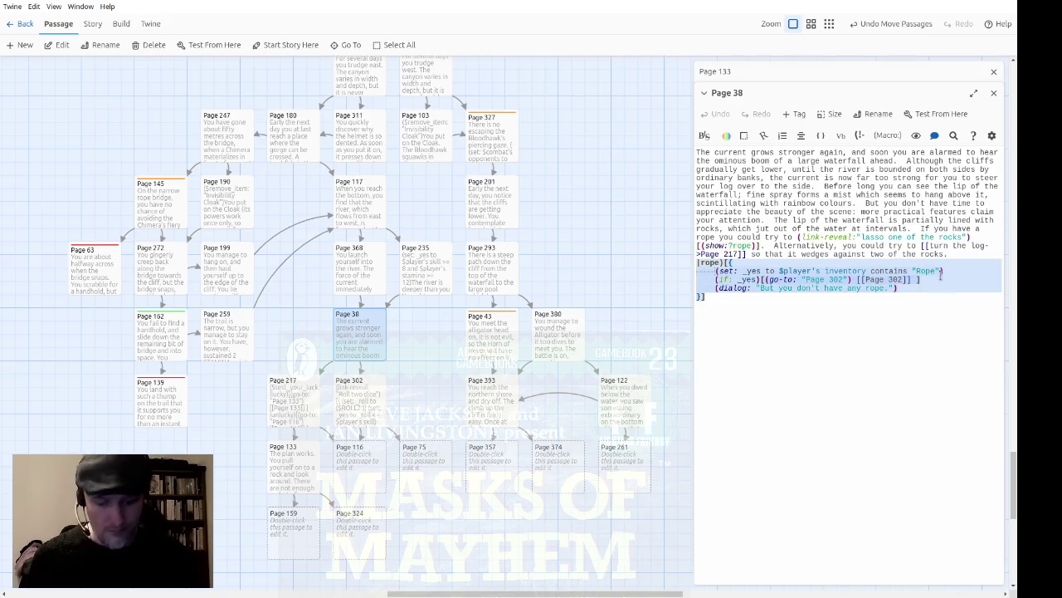
left_click(994, 93)
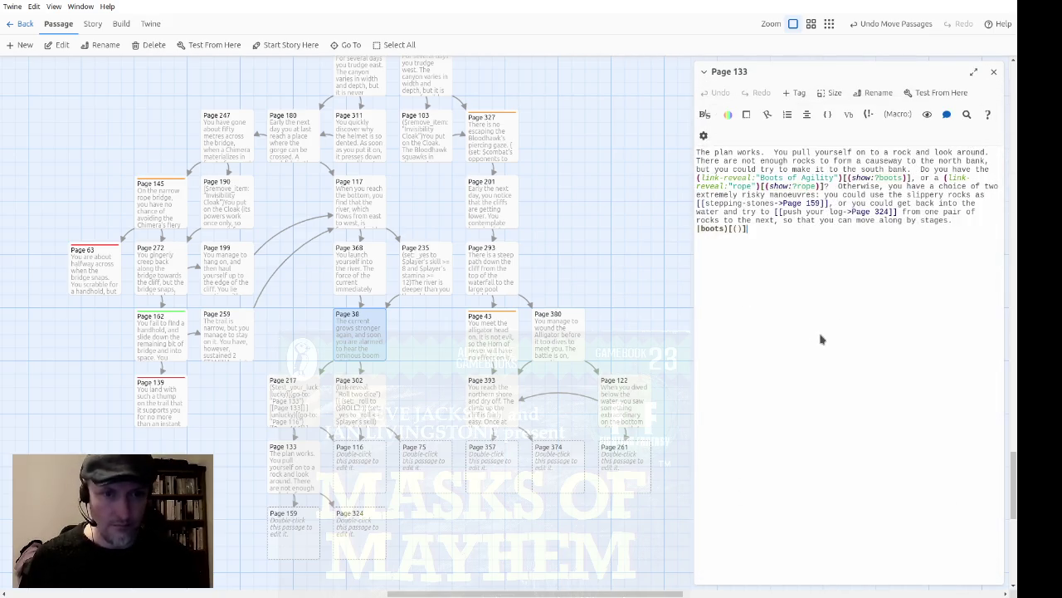
key("ctrl+v")
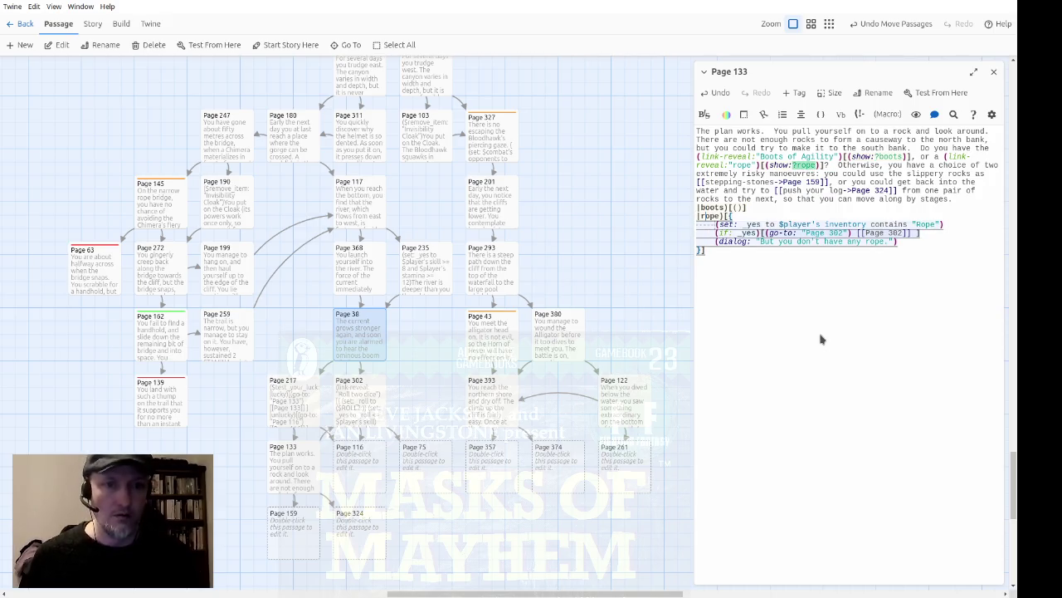
Change the pasted rope code's go-to target and passage link from 302 to 188.
key("Right")
key("Right")
key("Right")
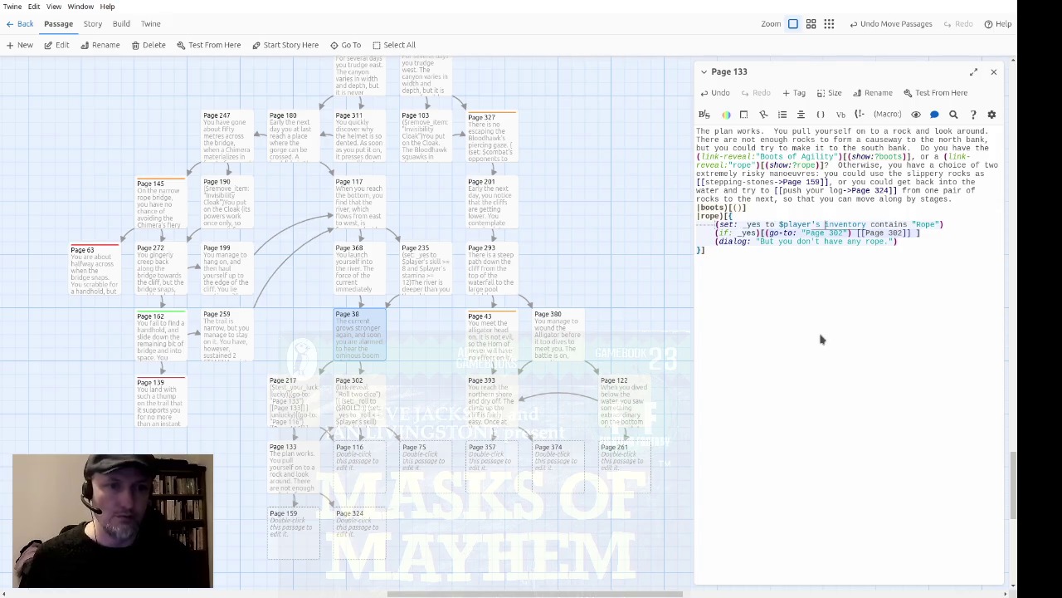
key("Right")
key("Right")
key("Right")
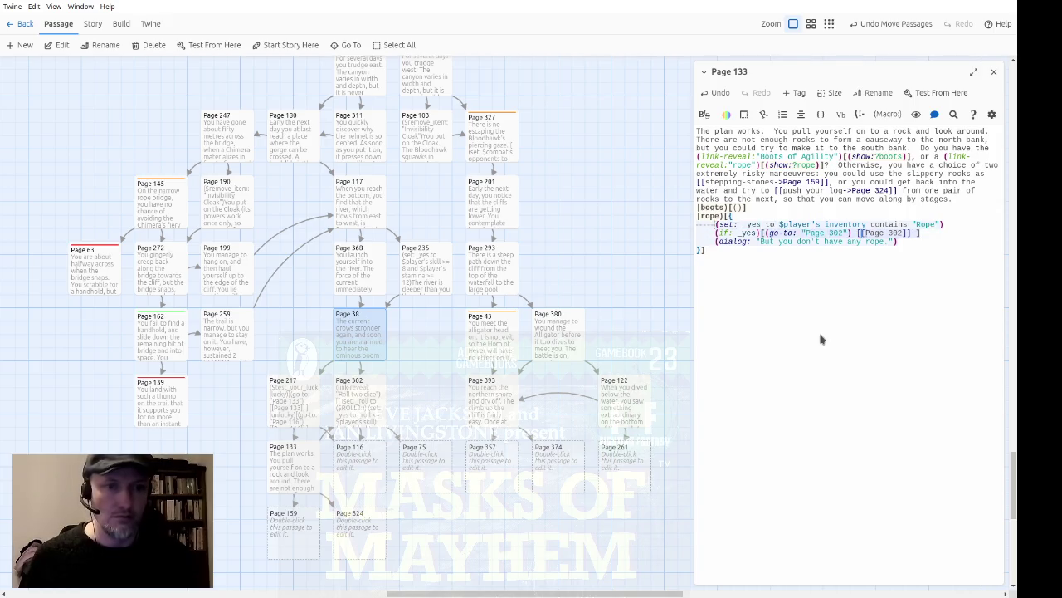
key("Left")
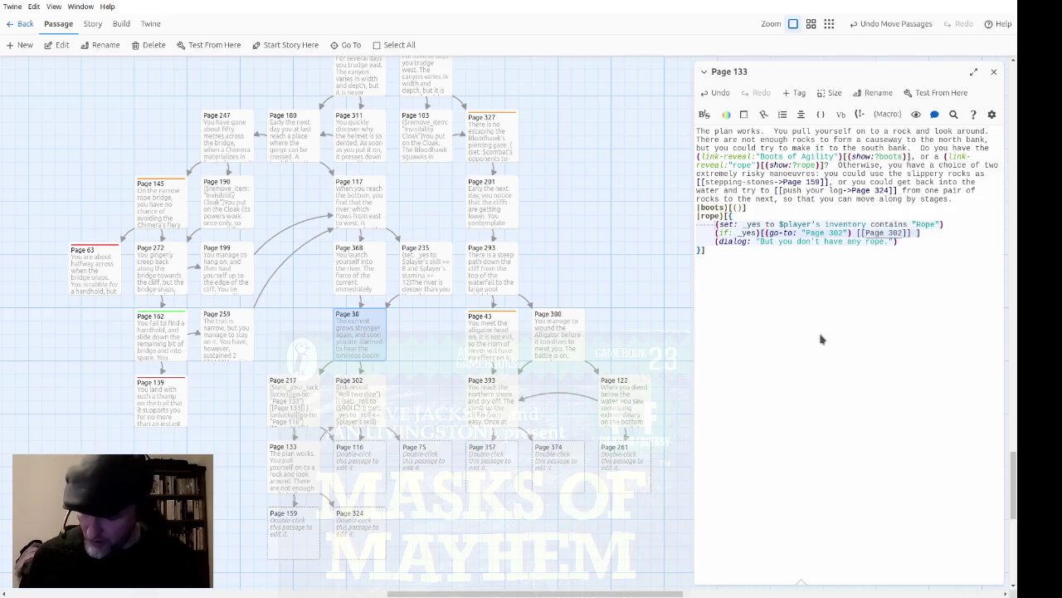
key("Left")
key("Left")
key("Left")
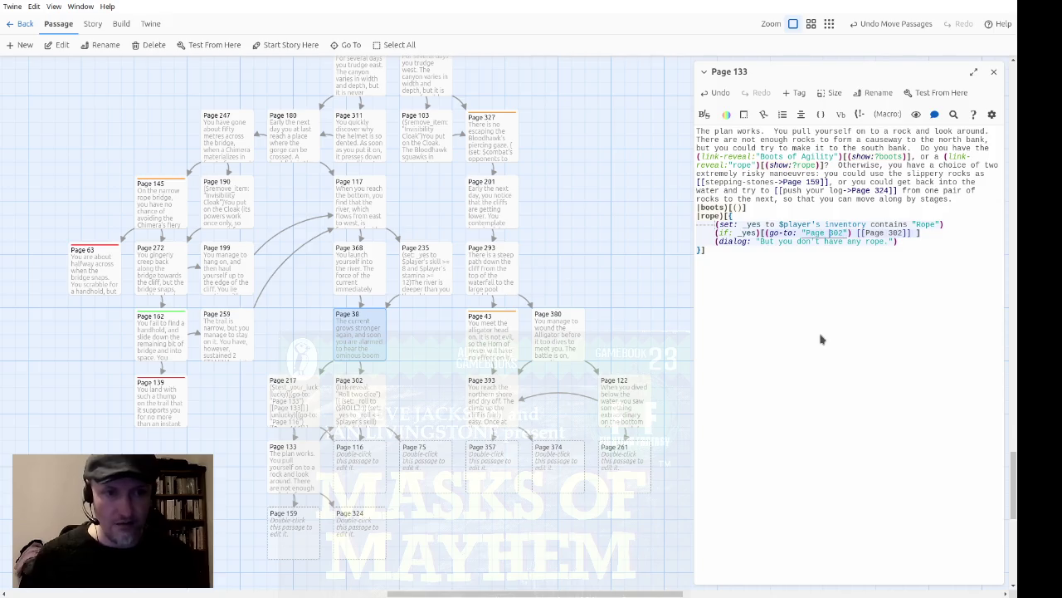
key("BackSpace")
key("BackSpace")
key("BackSpace")
type("188")
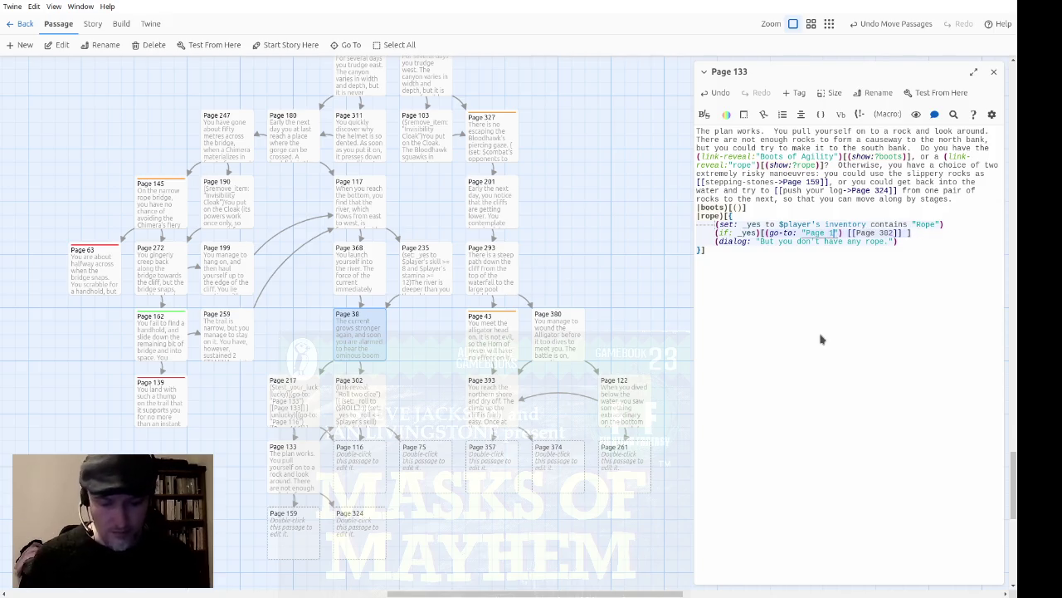
key("Right")
key("Right")
key("Right")
key("Delete")
key("Delete")
key("Delete")
type("188")
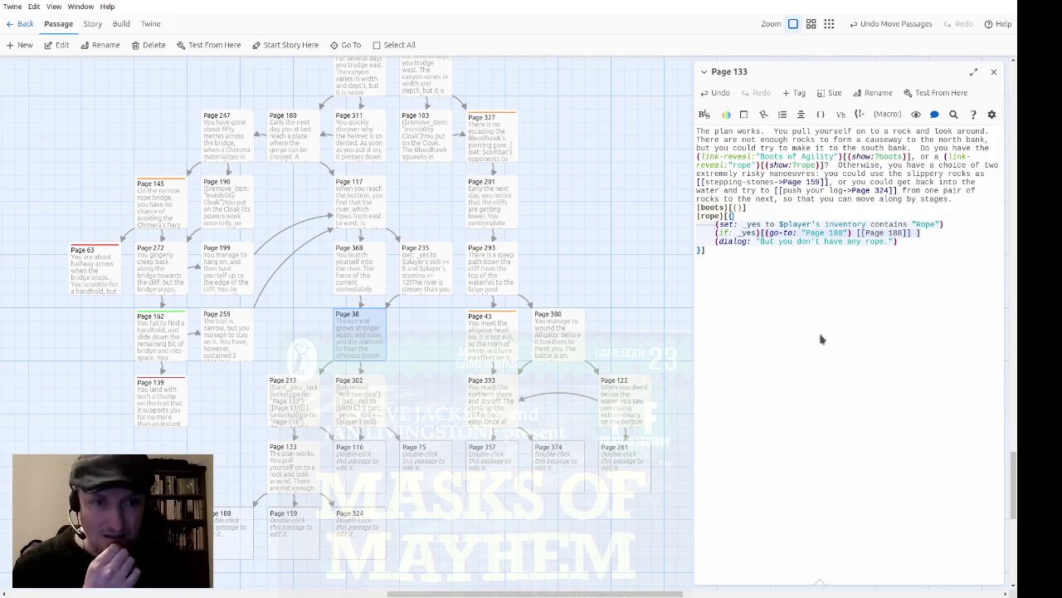
key("Down")
key("Down")
Paste the rope logic into the boots hook and make it check for Boots of Agility.
key("Left")
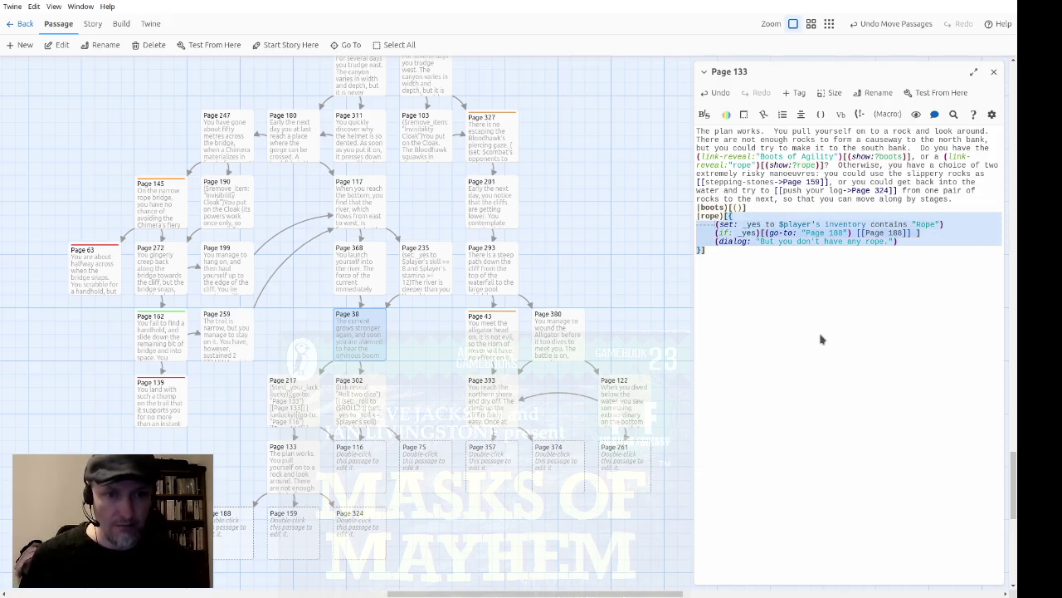
key("Up")
key("Up")
key("ctrl+v")
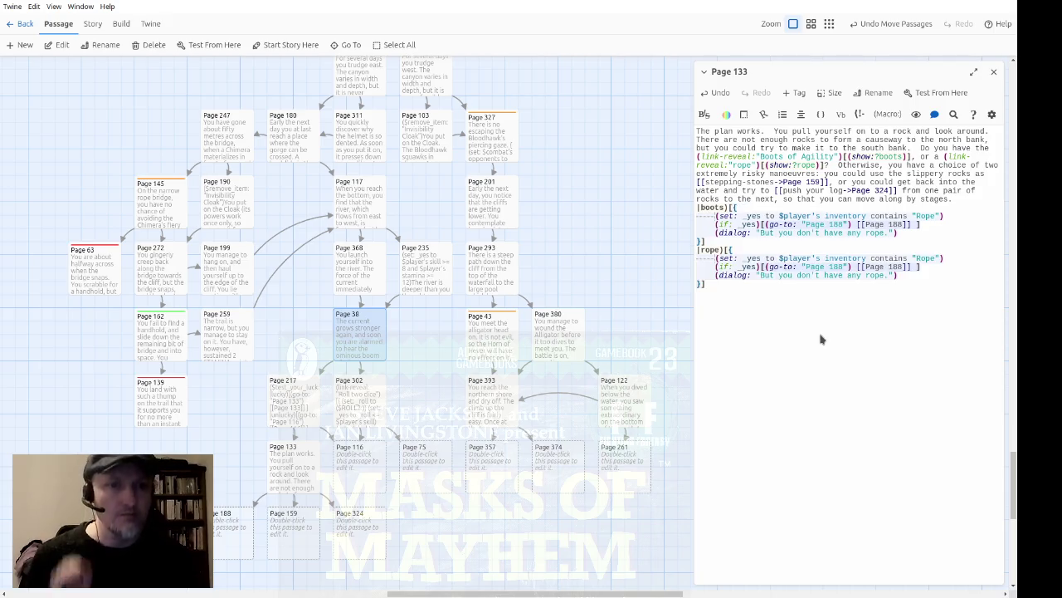
key("Up")
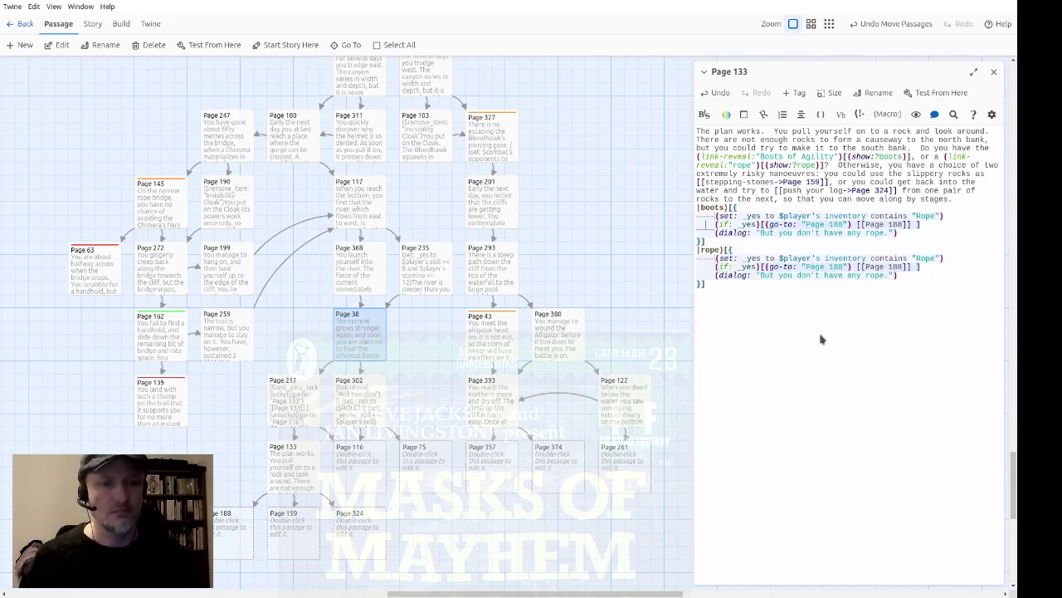
key("End")
key("Left")
key("Left")
type("Boots of Agility")
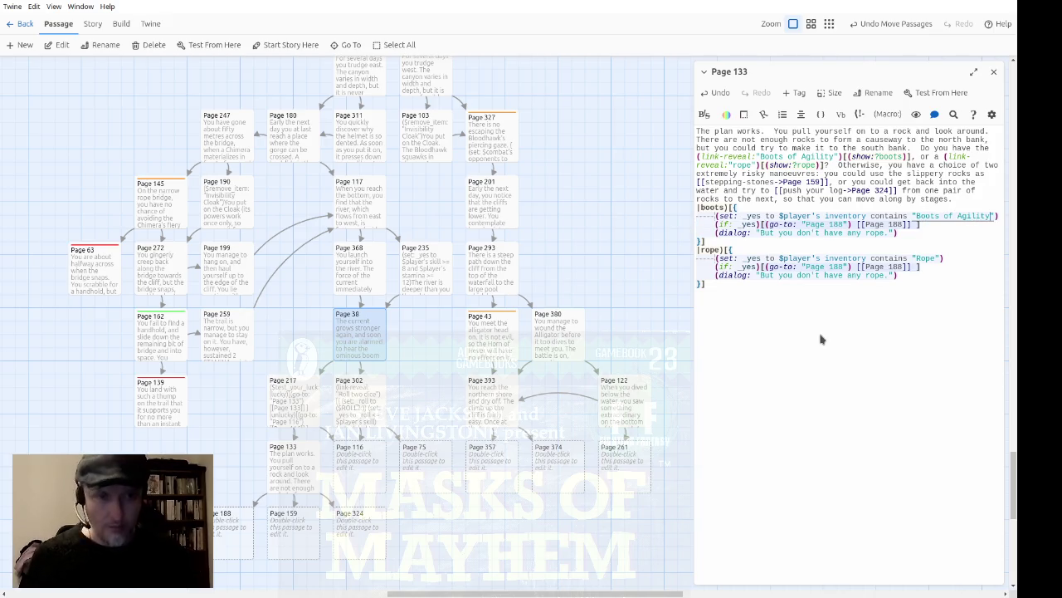
Point the boots branch to Page 372 and change its failure message to 'the Boots of Agility'.
key("Down")
key("Left")
key("Left")
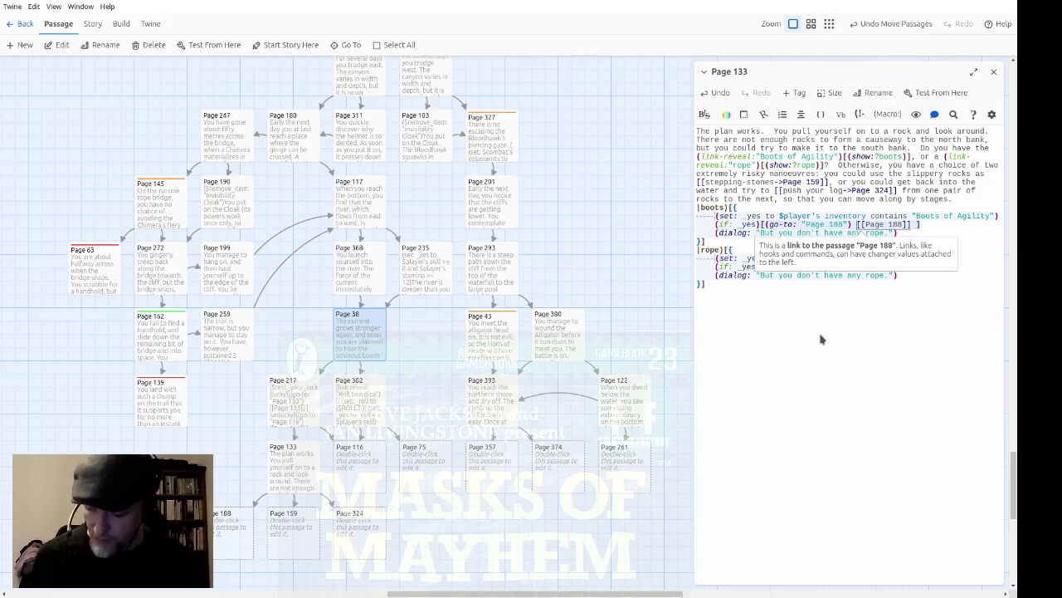
key("Left")
key("Left")
key("Left")
key("Left")
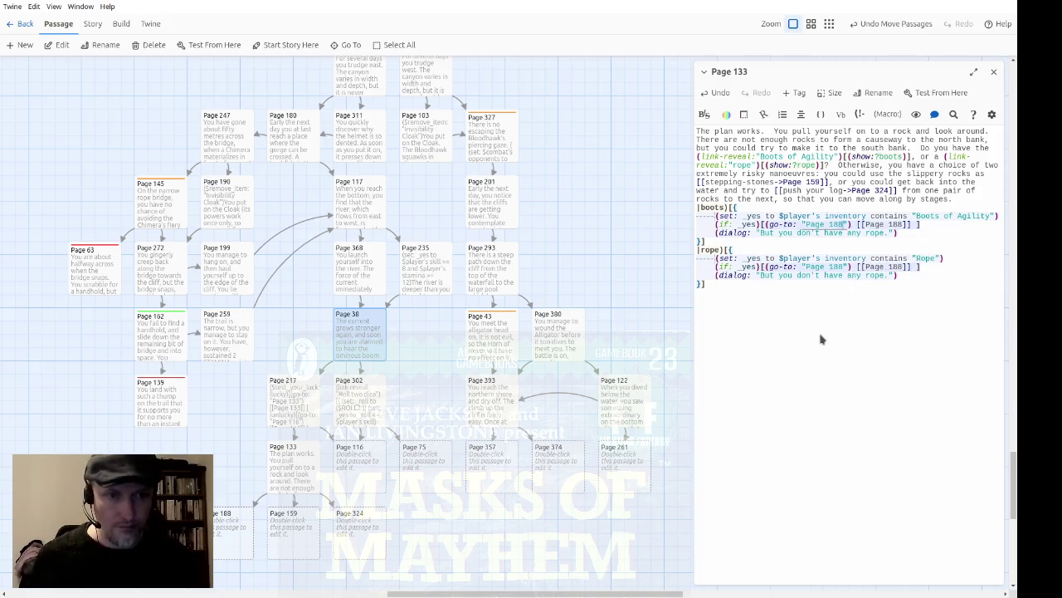
key("shift+Left")
key("shift+Left")
key("shift+Left")
type("372")
key("Right")
key("Right")
key("Right")
key("shift+Right")
key("shift+Right")
key("shift+Right")
type("372")
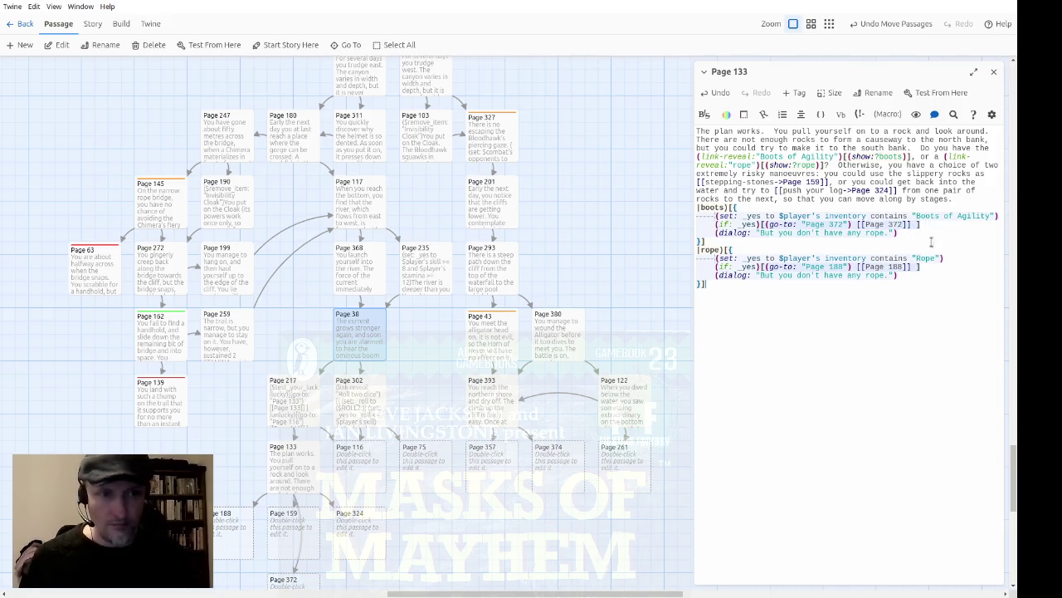
left_click_drag(885, 234, 848, 233)
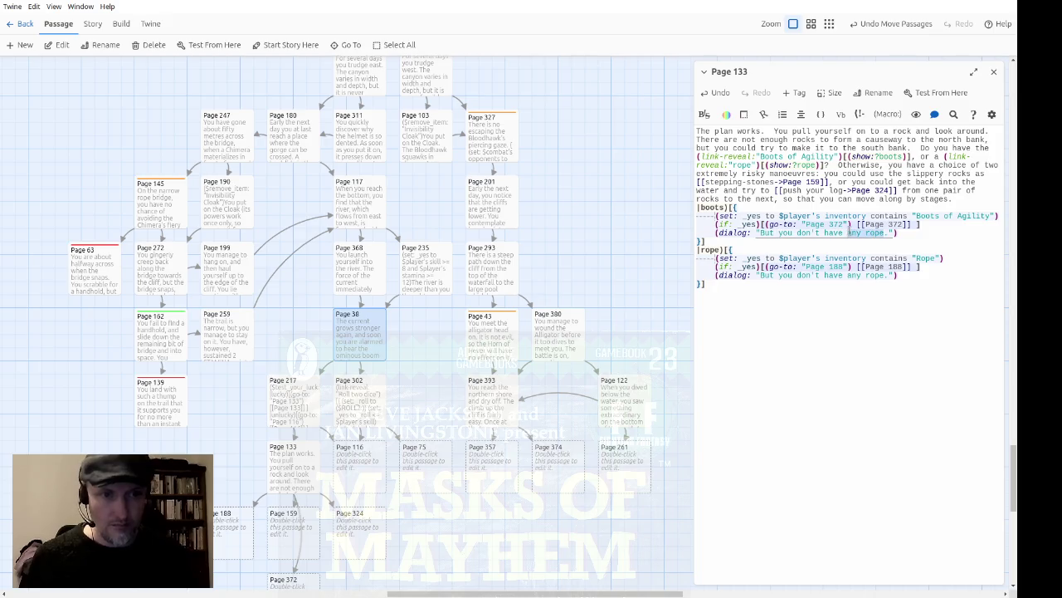
type("the Boots of A")
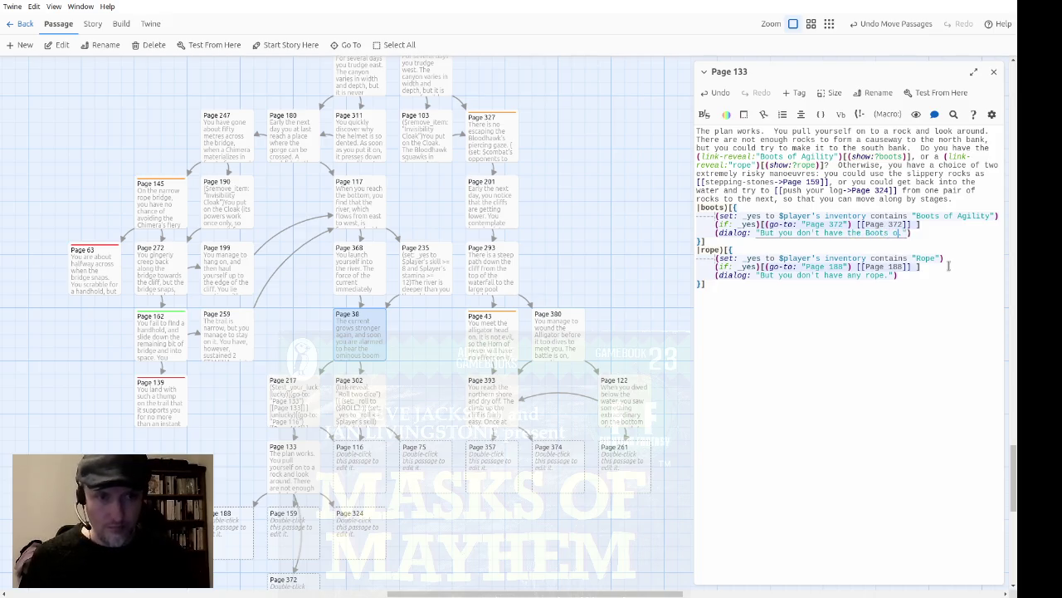
type("gility.")
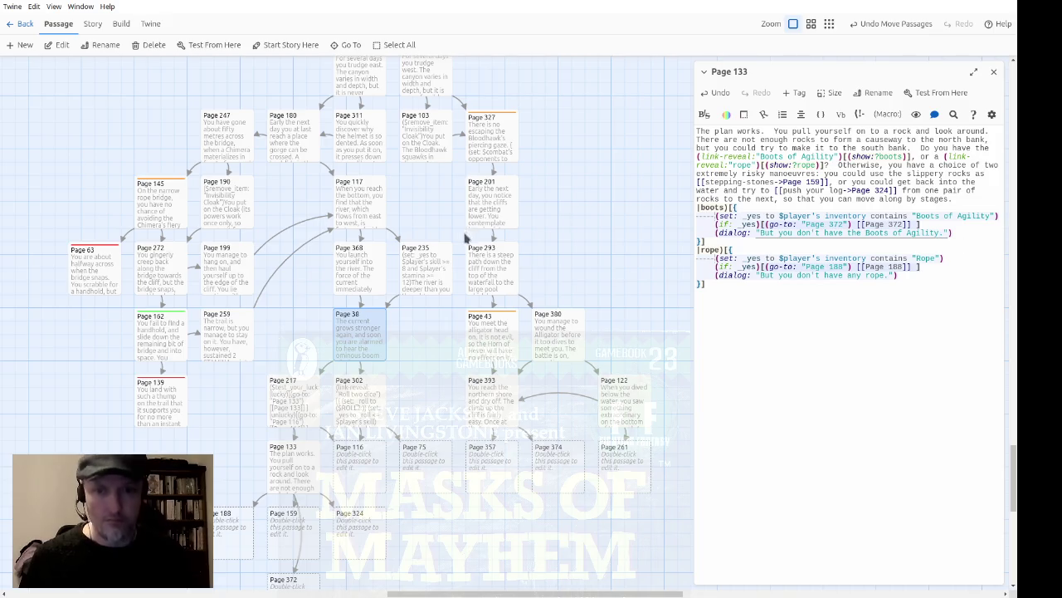
Move the new Page 372 passage left beside Page 188 on the map.
scroll(454, 299, "down", 3)
left_click(303, 282)
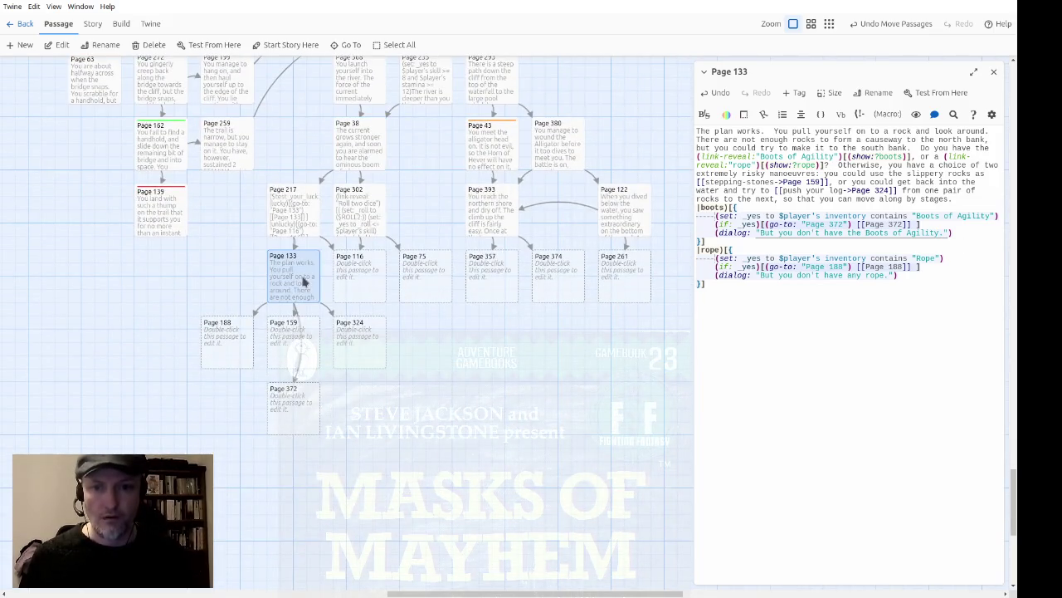
mouse_move(301, 413)
left_mouse_down()
mouse_move(169, 363)
mouse_move(170, 348)
left_mouse_up()
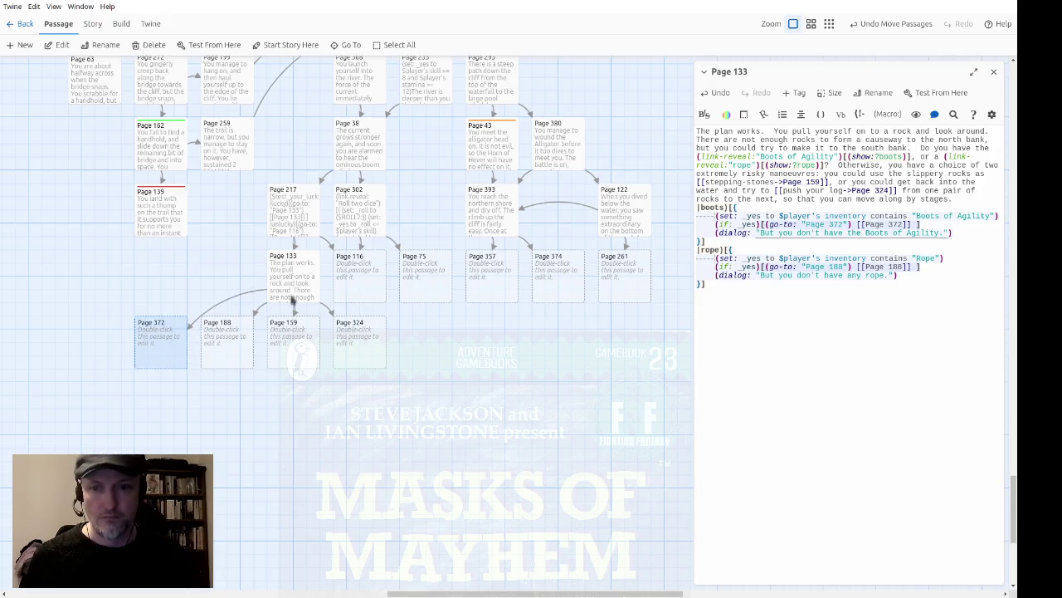
left_click(292, 298)
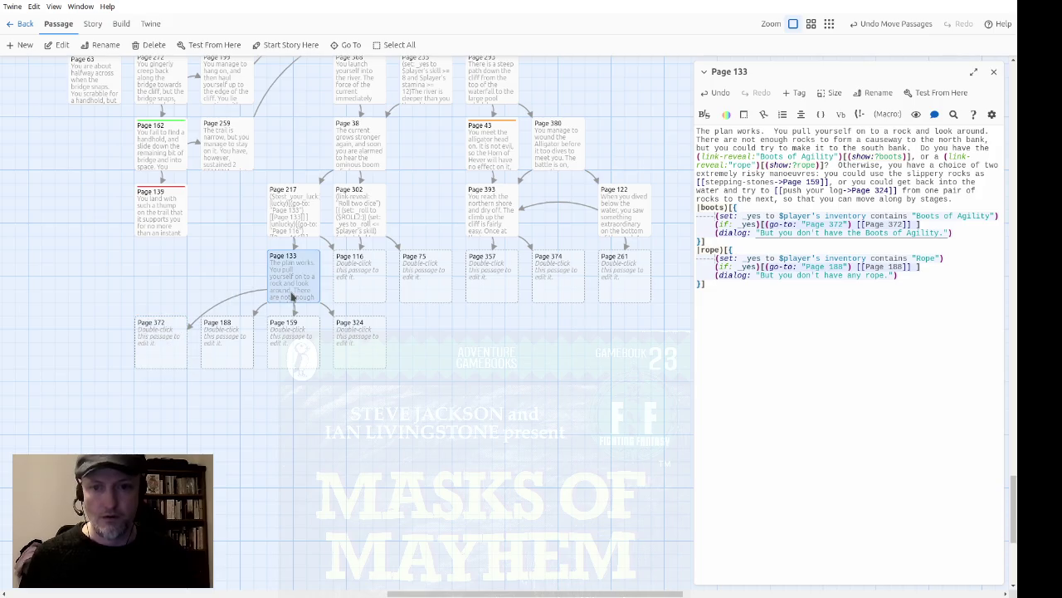
left_click(213, 46)
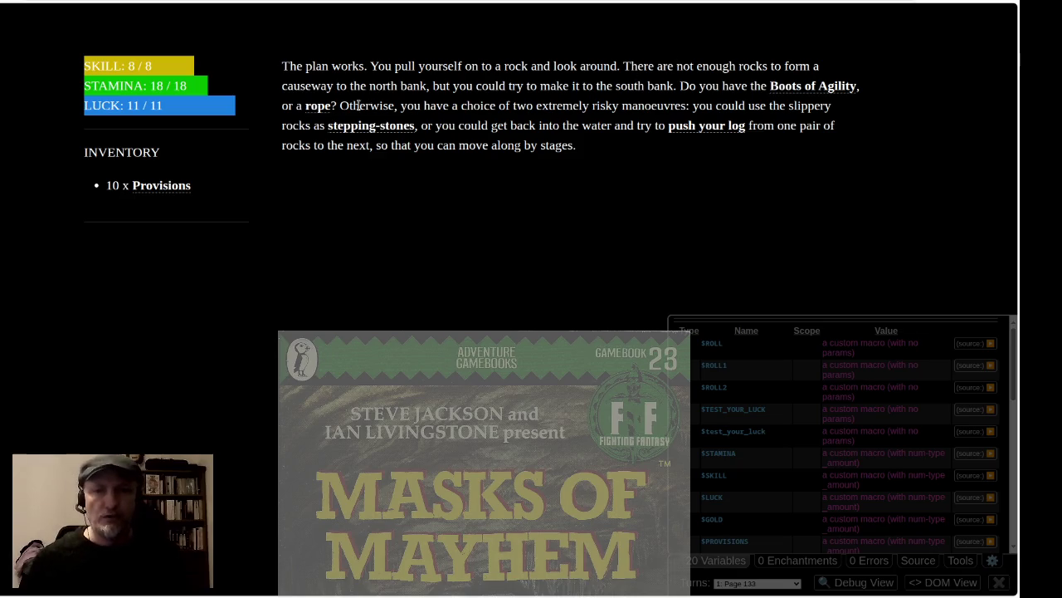
left_click(805, 86)
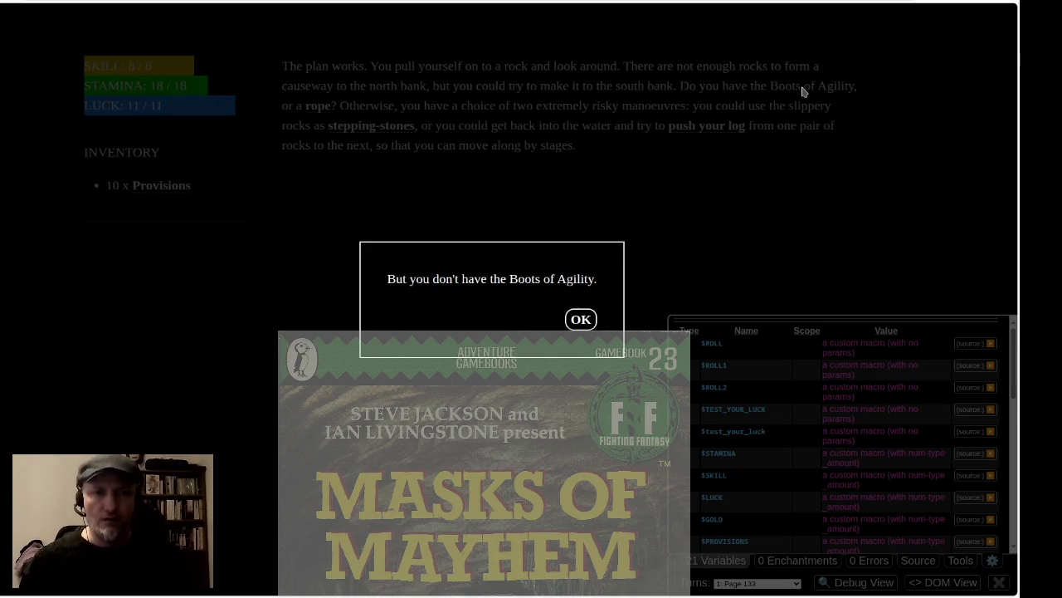
left_click(582, 320)
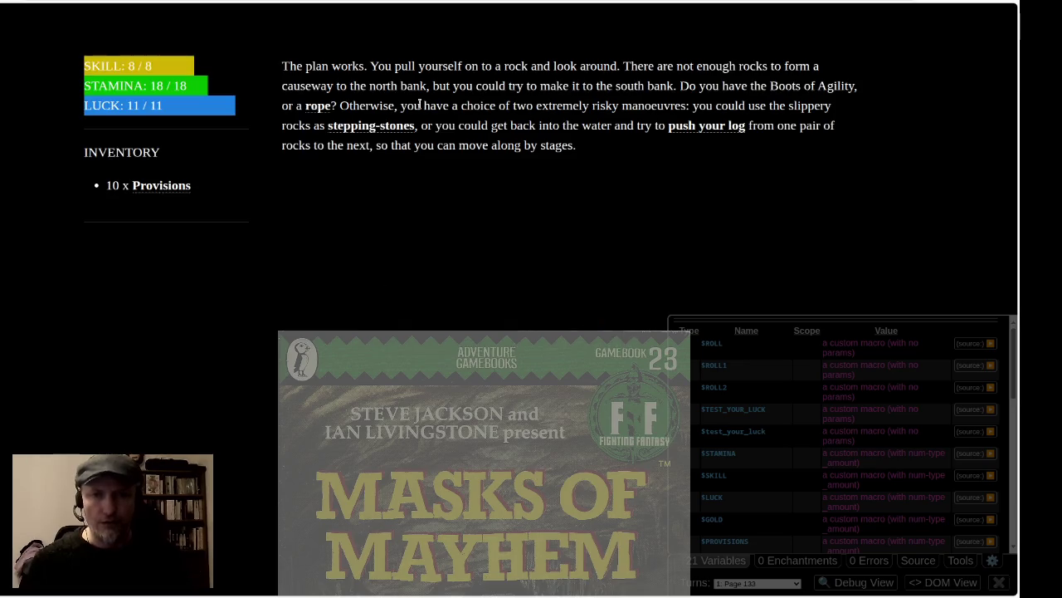
left_click(328, 111)
left_click(552, 319)
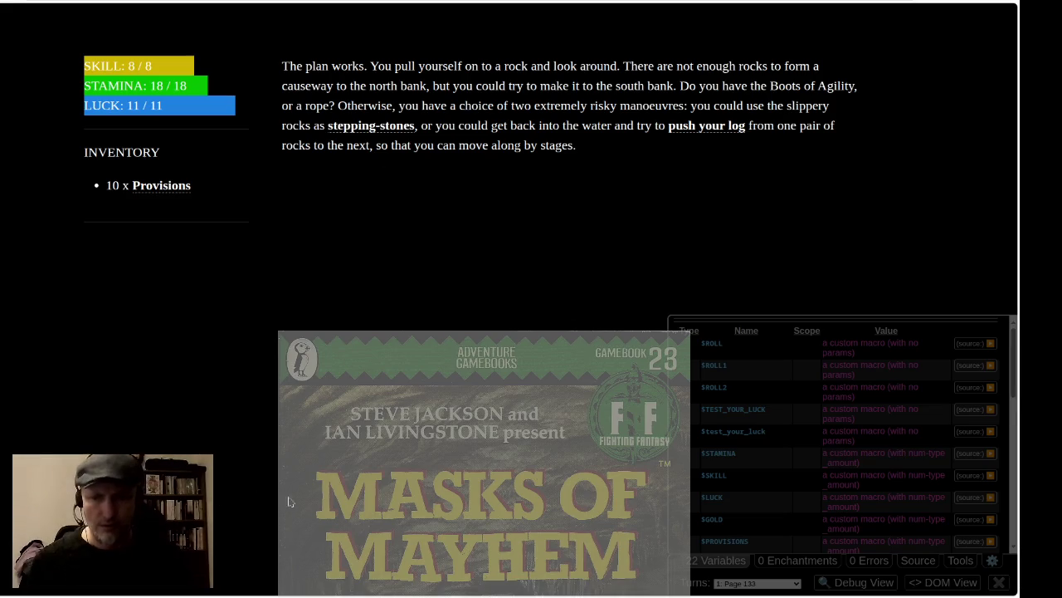
key("alt+Tab")
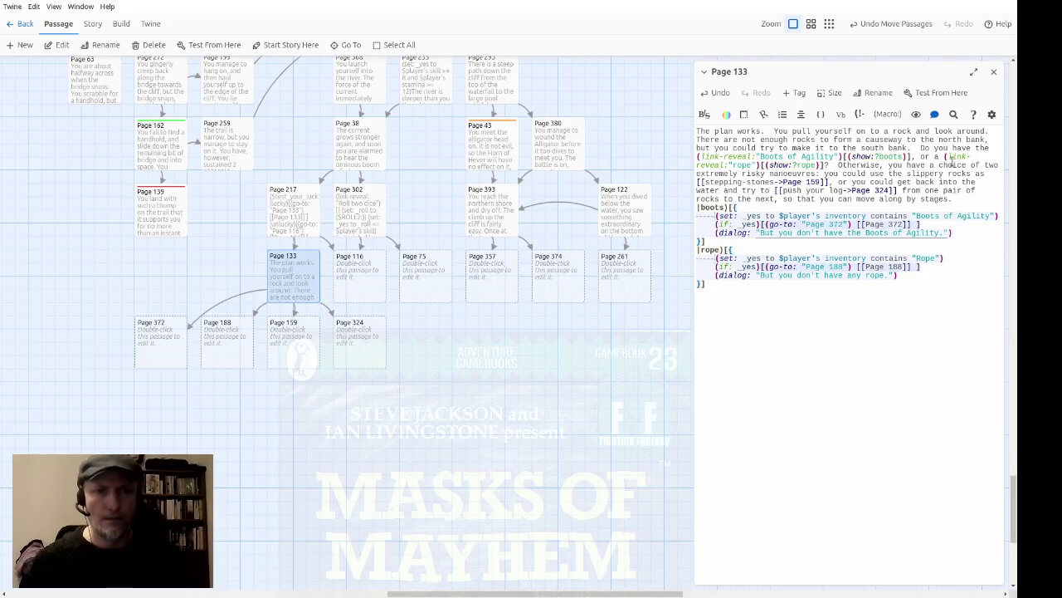
Select Pages 372, 188, 159 and 324, drag them left together, then open Page 116.
mouse_move(440, 432)
left_mouse_down()
mouse_move(66, 337)
mouse_move(62, 322)
left_mouse_up()
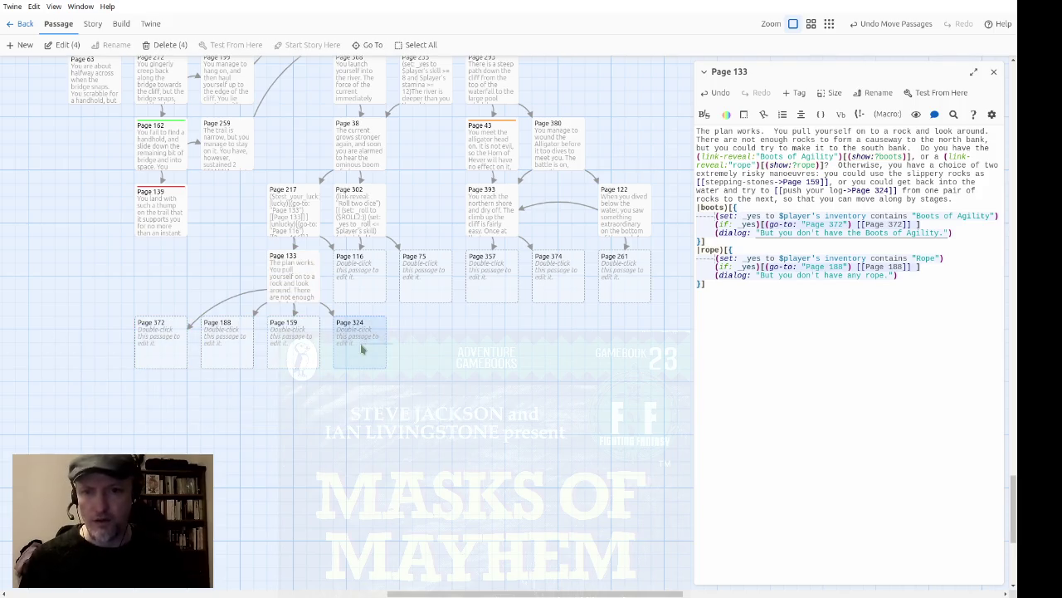
mouse_move(396, 344)
left_mouse_down()
mouse_move(422, 385)
mouse_move(498, 397)
left_mouse_up()
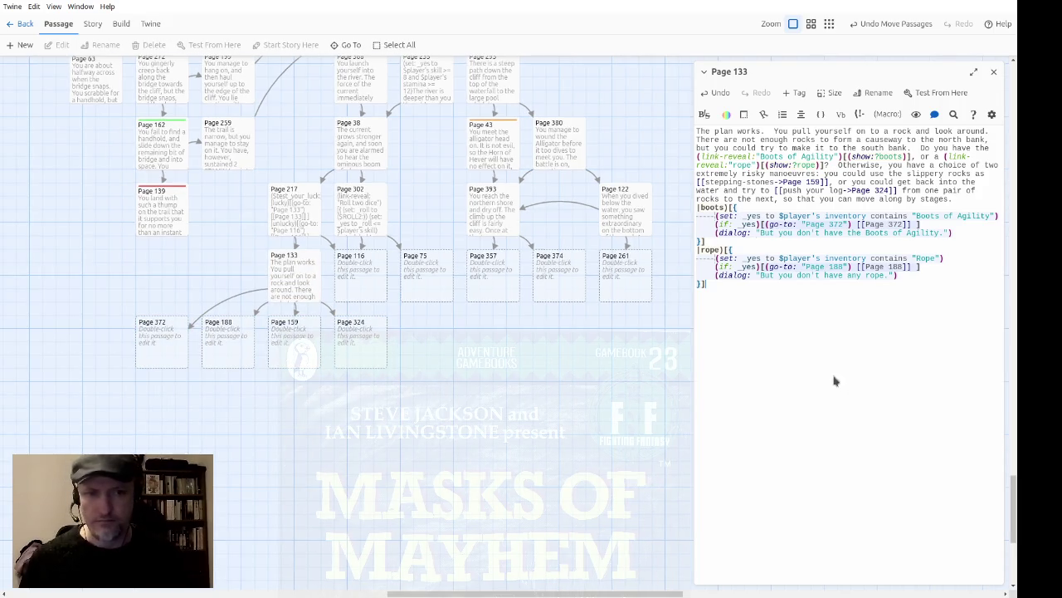
left_click_drag(429, 382, 113, 342)
left_click_drag(359, 347, 293, 347)
left_click(479, 382)
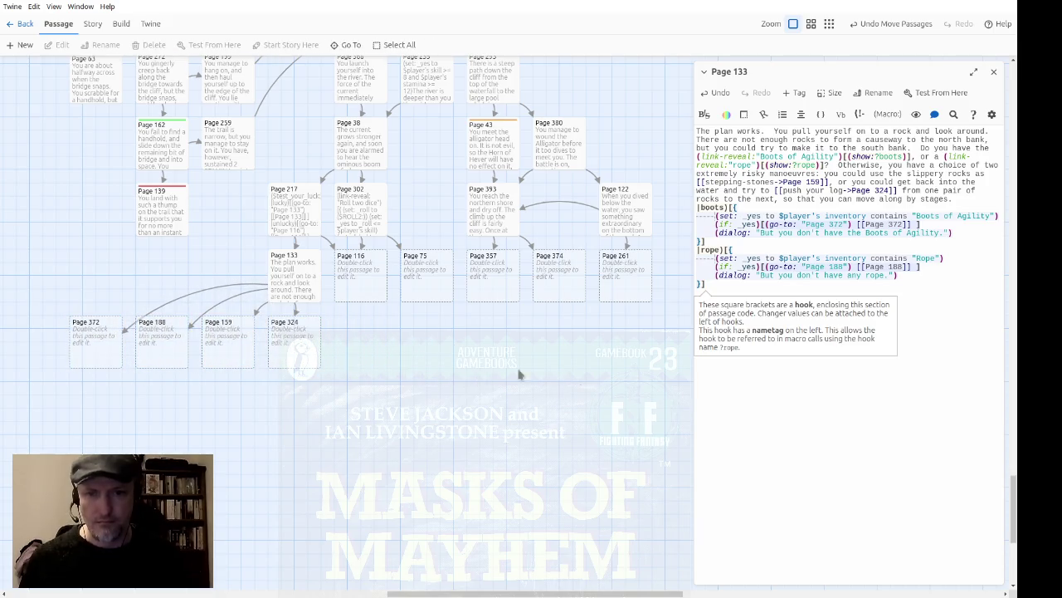
double_click(368, 287)
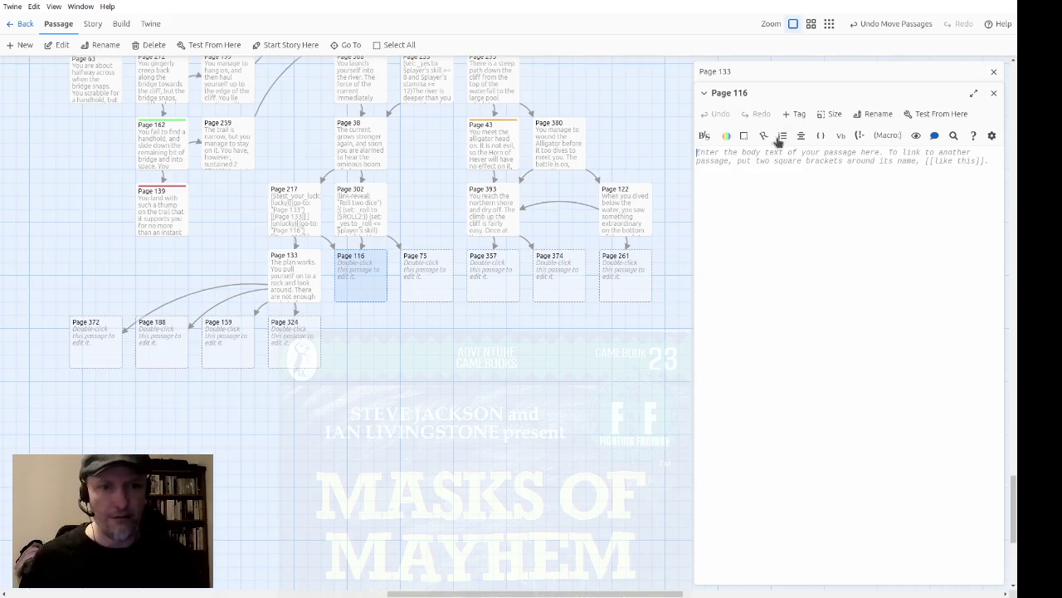
Tag Page 116 'death' and write 'Your plan fails… dashed to your death… at the foot of the waterfall.'.
left_click(792, 116)
left_click(787, 141)
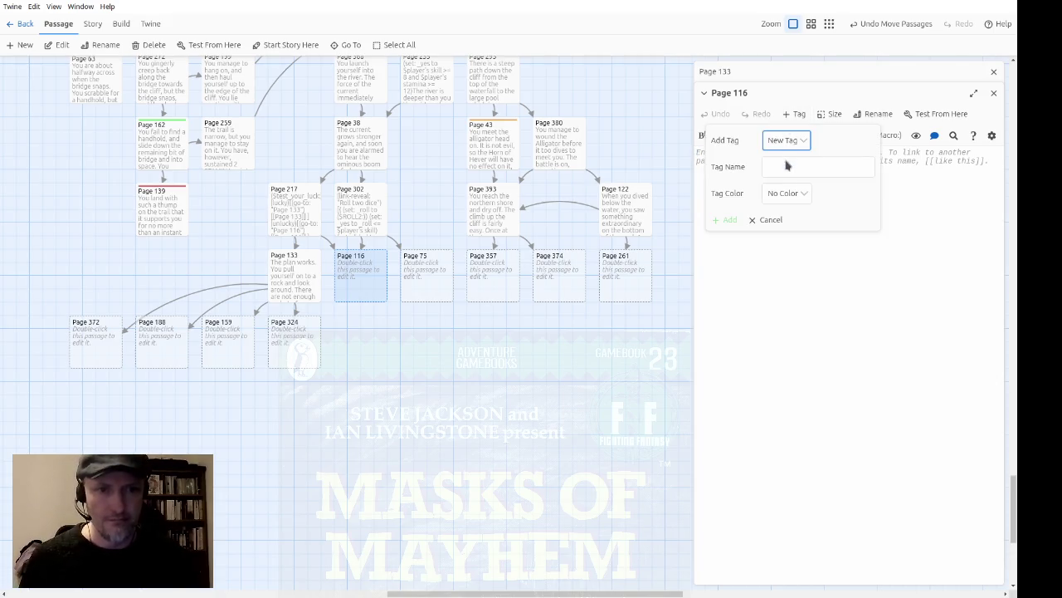
left_click(786, 180)
left_click(725, 167)
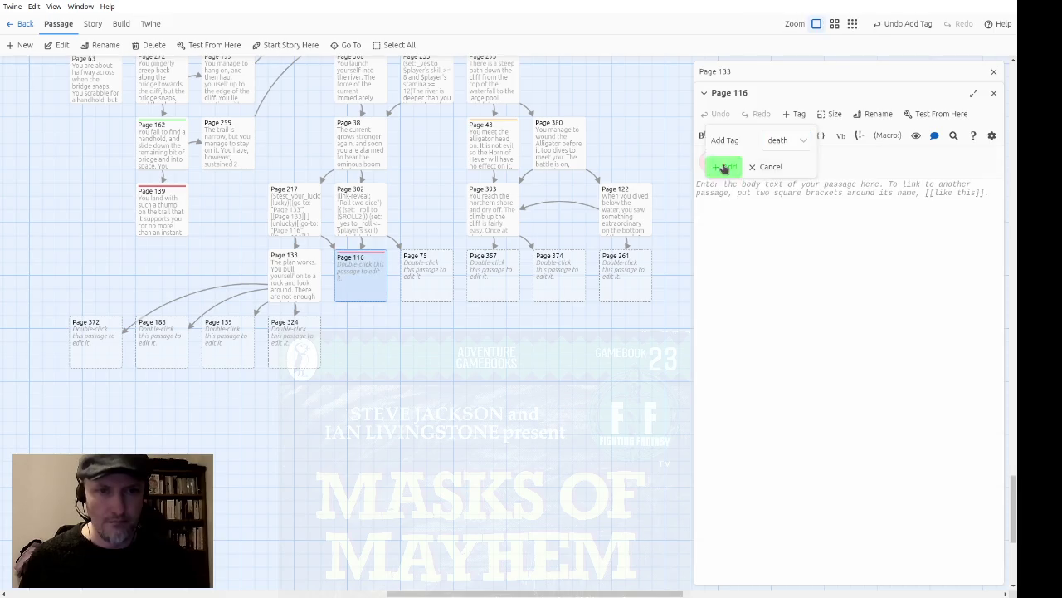
left_click(840, 231)
type("Your plan fails.  ")
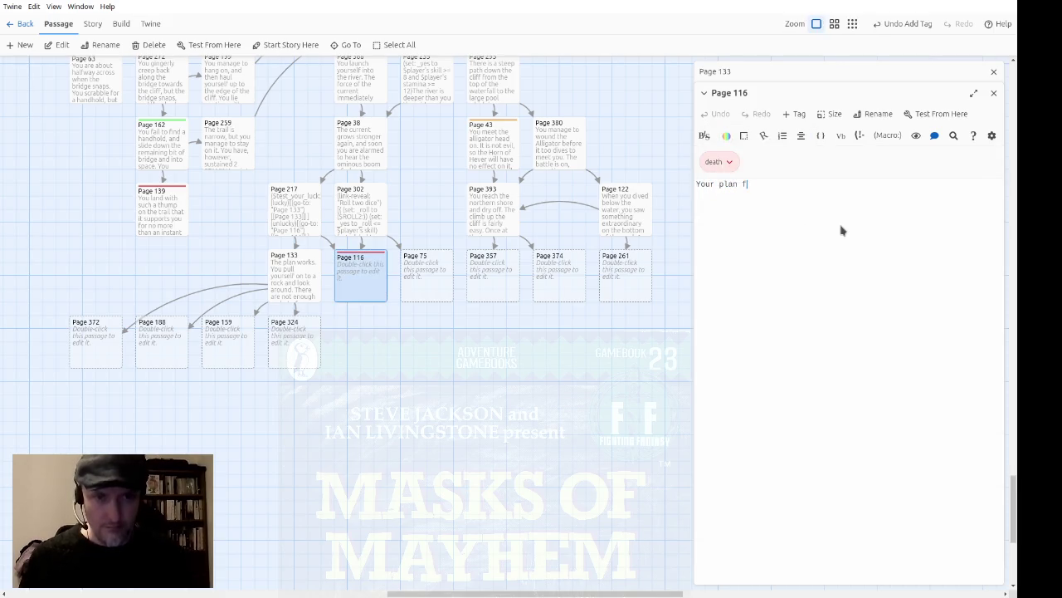
type("You are")
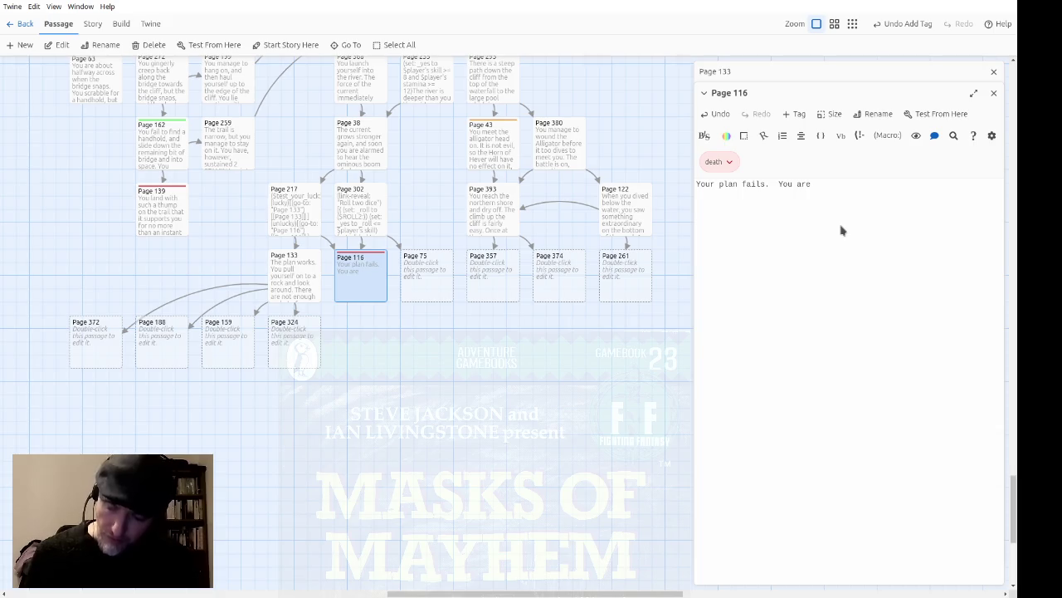
type(" dash")
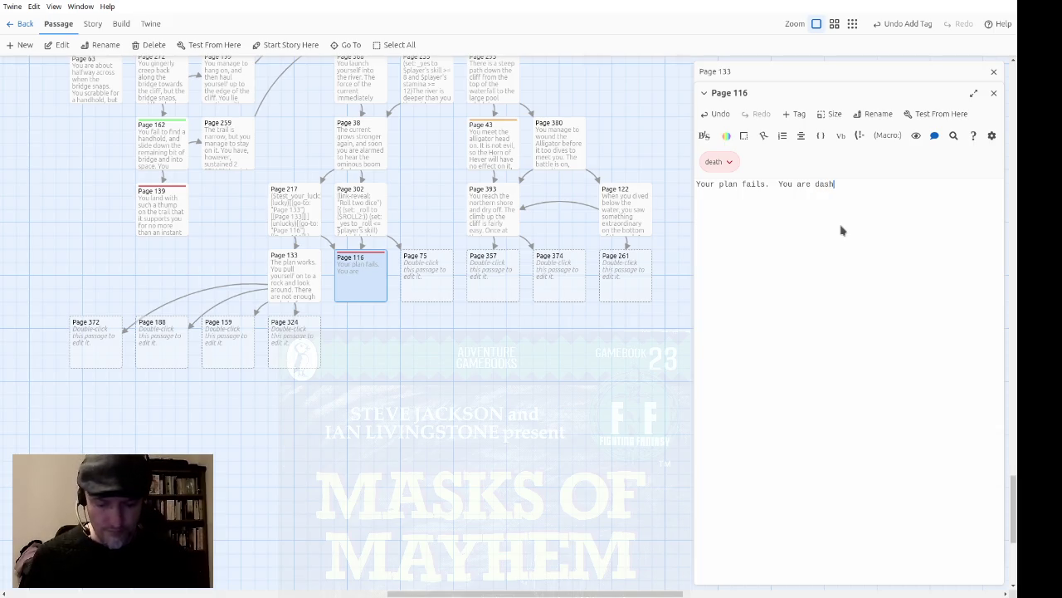
type("ed to your dea")
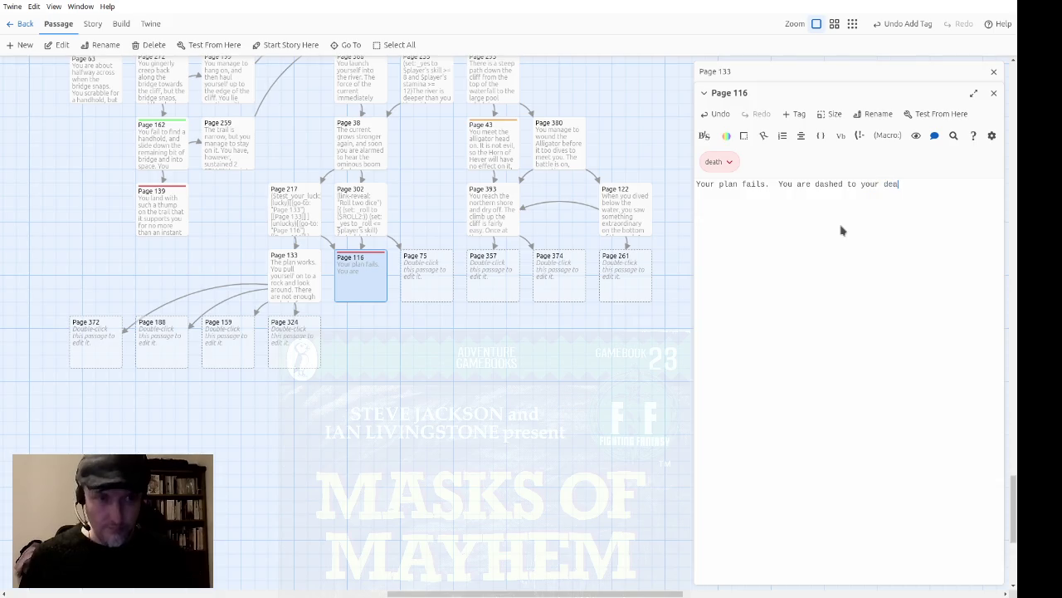
type("th on the shar")
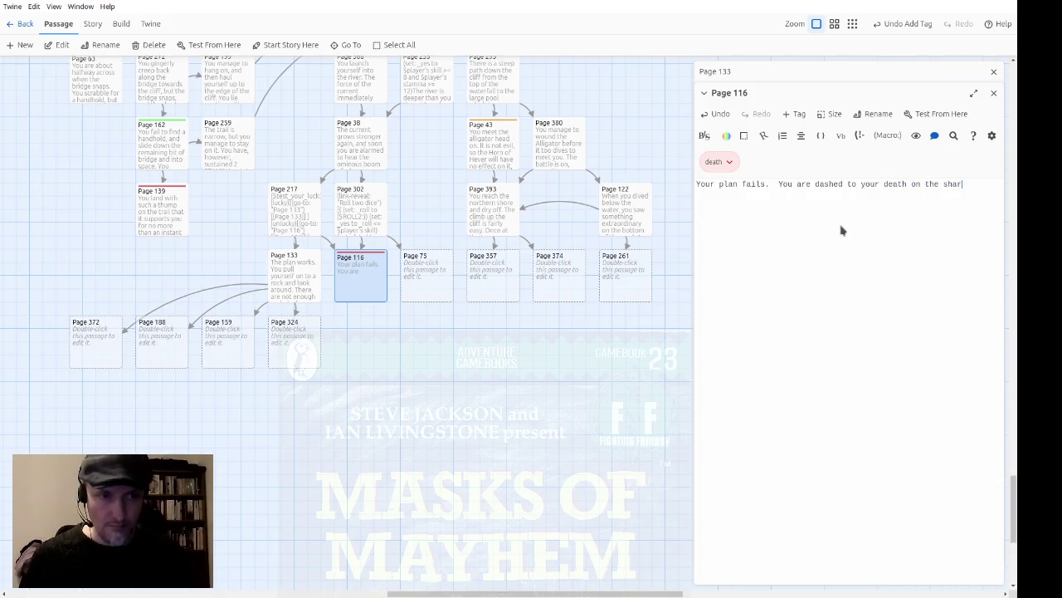
type("p rocks at the r")
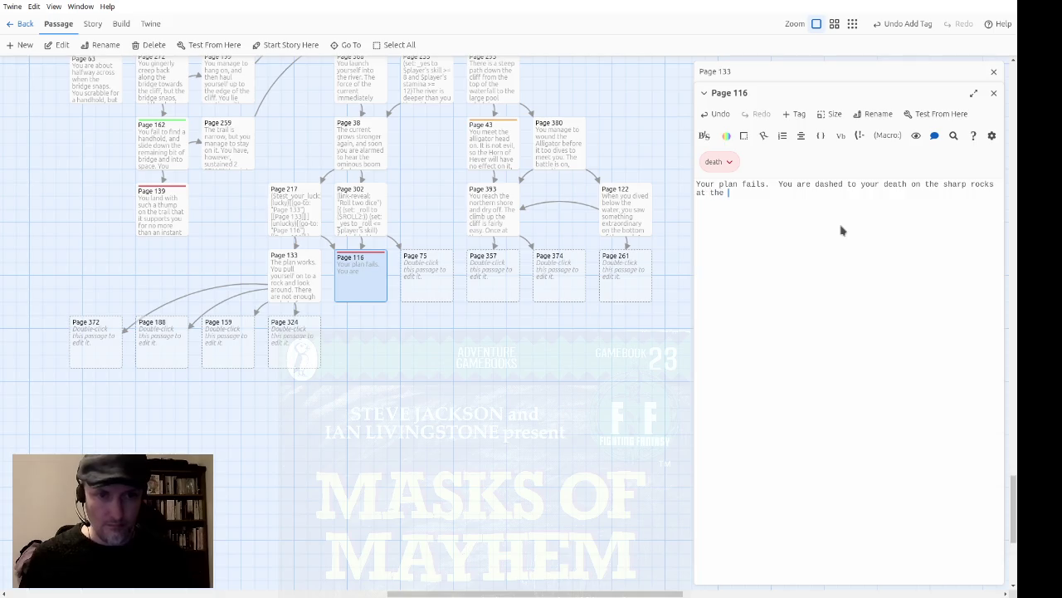
key("BackSpace")
type("fo")
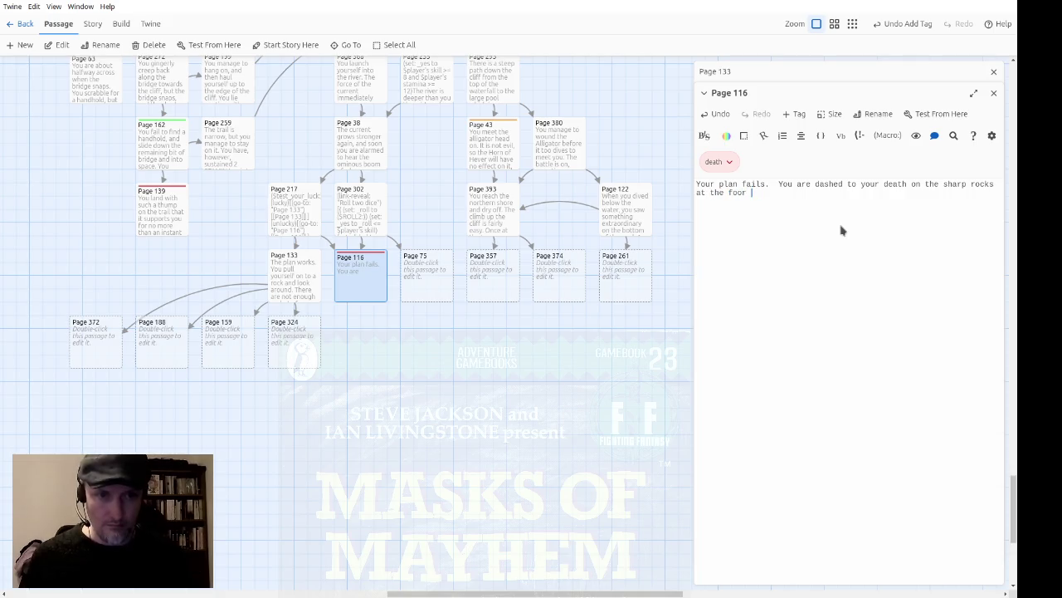
type("ot of the waterf")
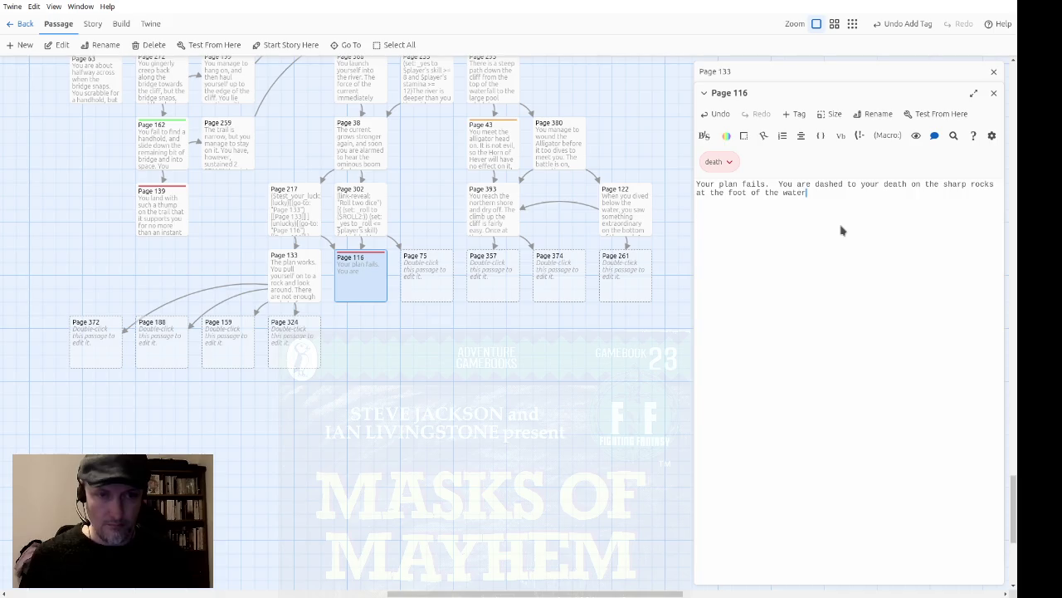
type("all.")
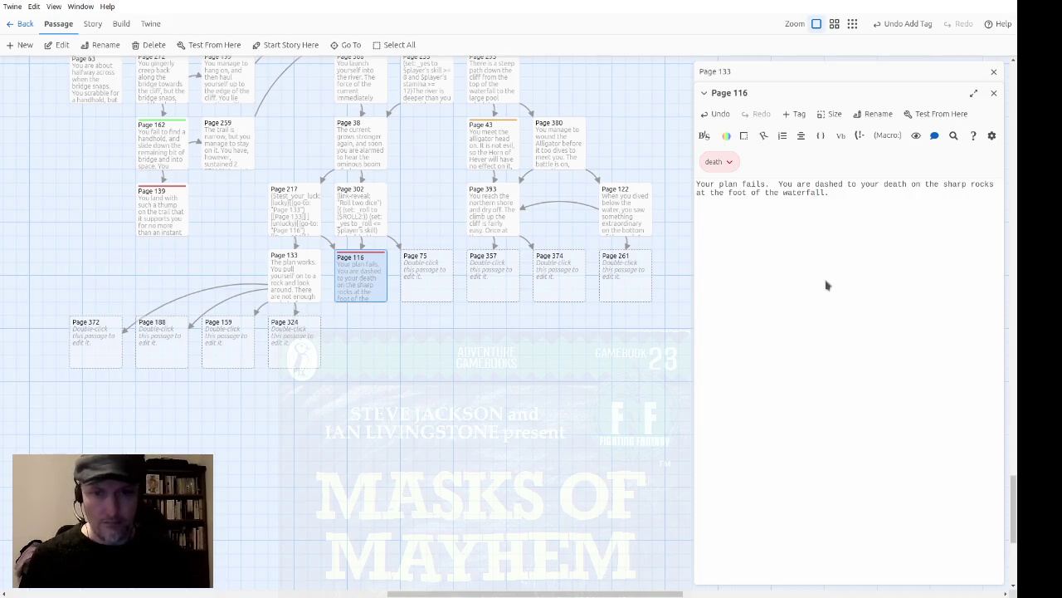
Close the Page 116 and Page 133 editors, recheck Page 116, and open the empty Page 75.
left_click(993, 93)
left_click(992, 73)
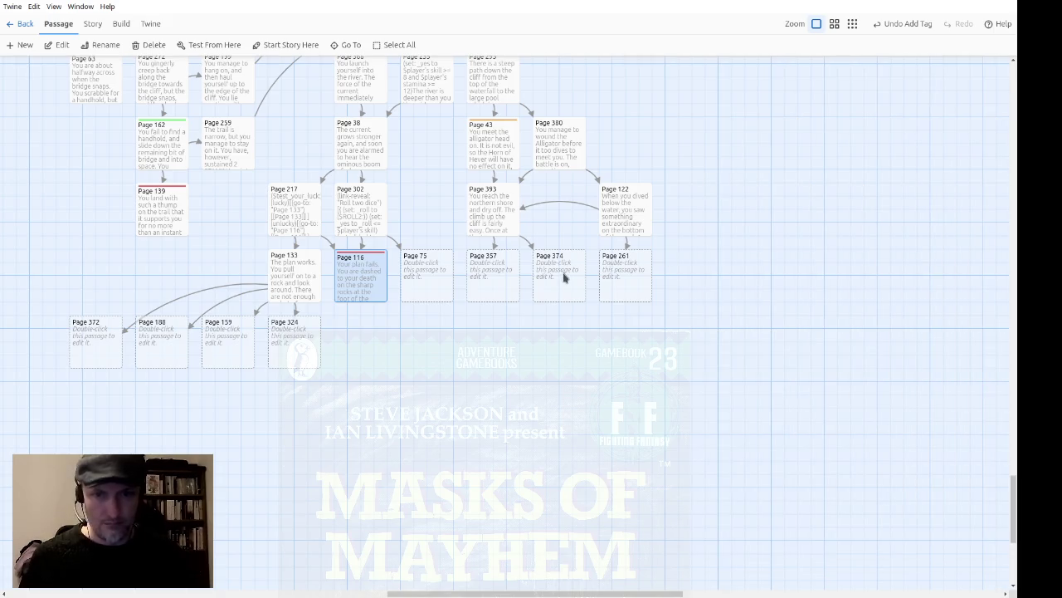
double_click(371, 289)
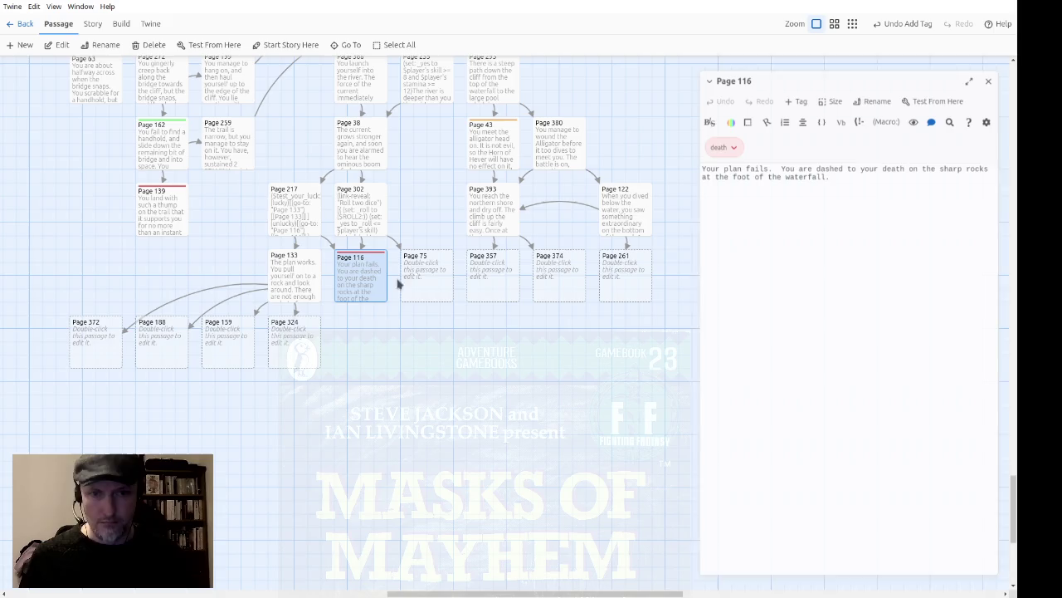
left_click(996, 73)
double_click(429, 282)
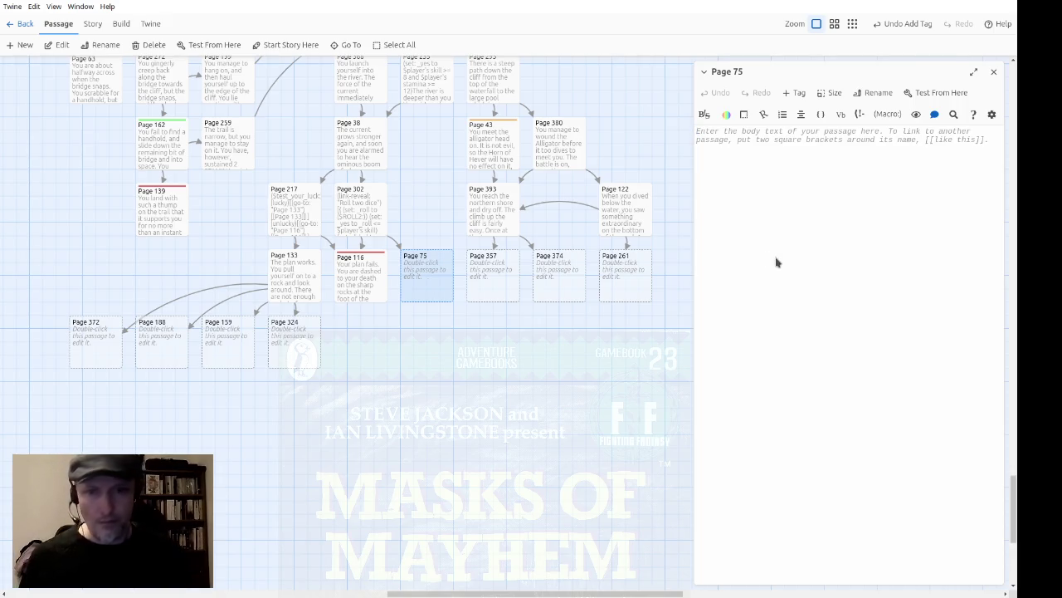
Write Page 75: your plan works, restore 1 LUCK with ($LUCK: 1), and you haul yourself onto the rock.
type("Your plan works")
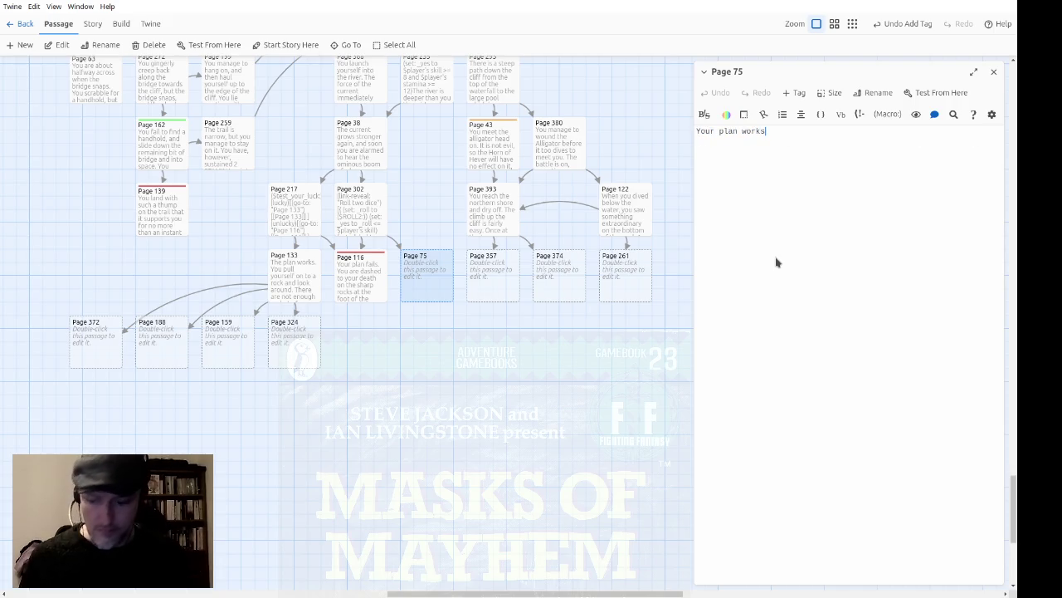
type(" rest")
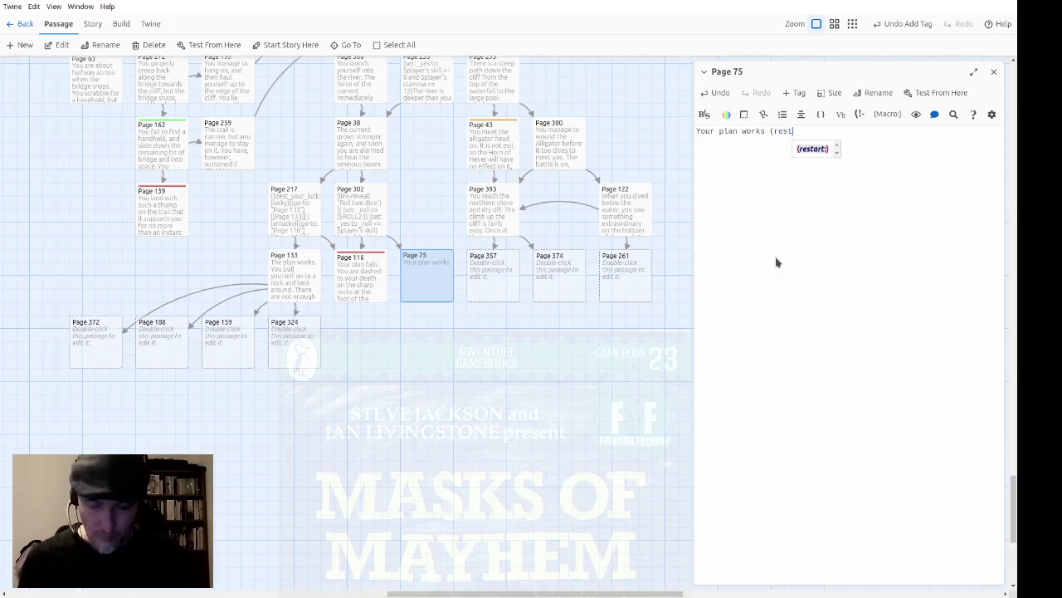
type("ore 1 LUCK) point.")
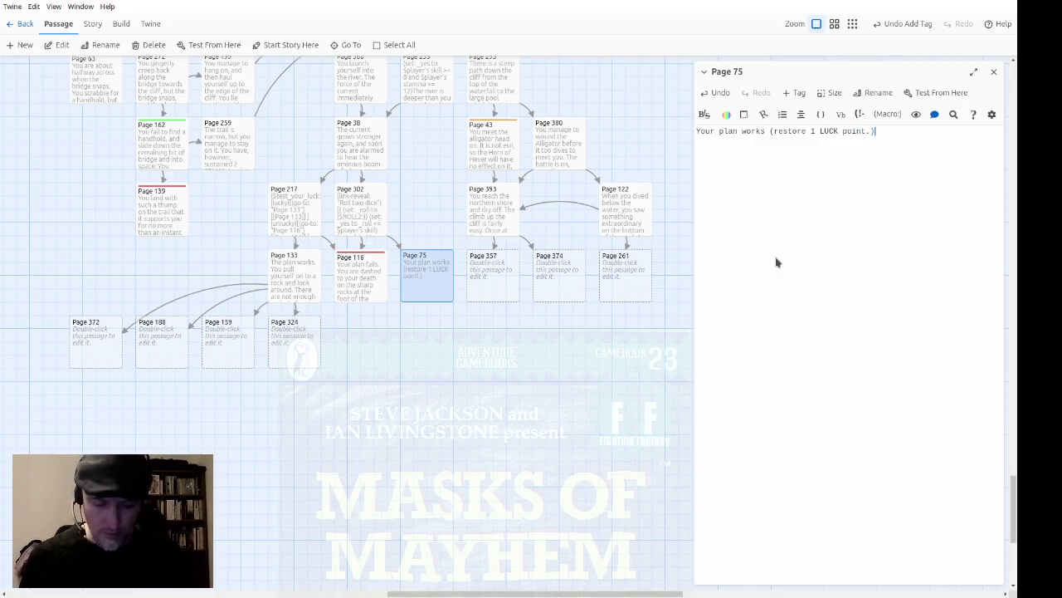
type("$LUCK: ")
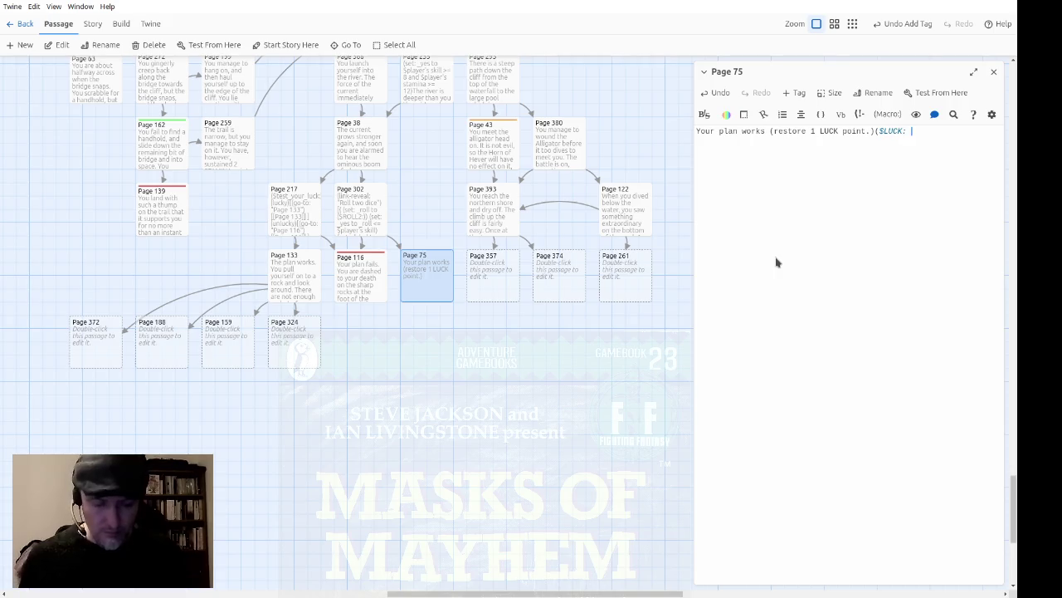
type("1)for one awful moment")
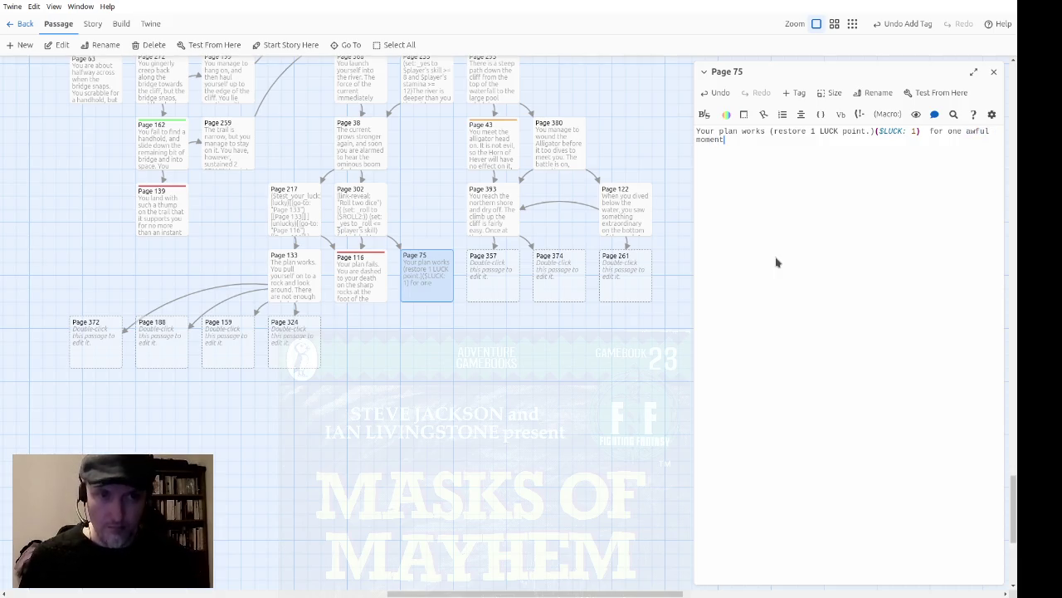
type(" your legs are swept o")
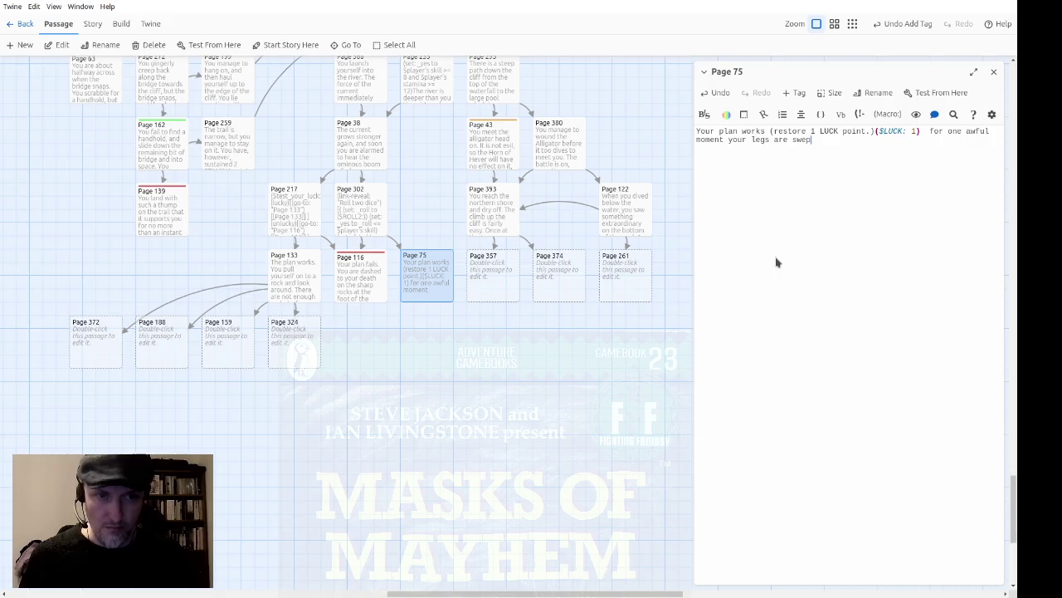
type("ver the edge")
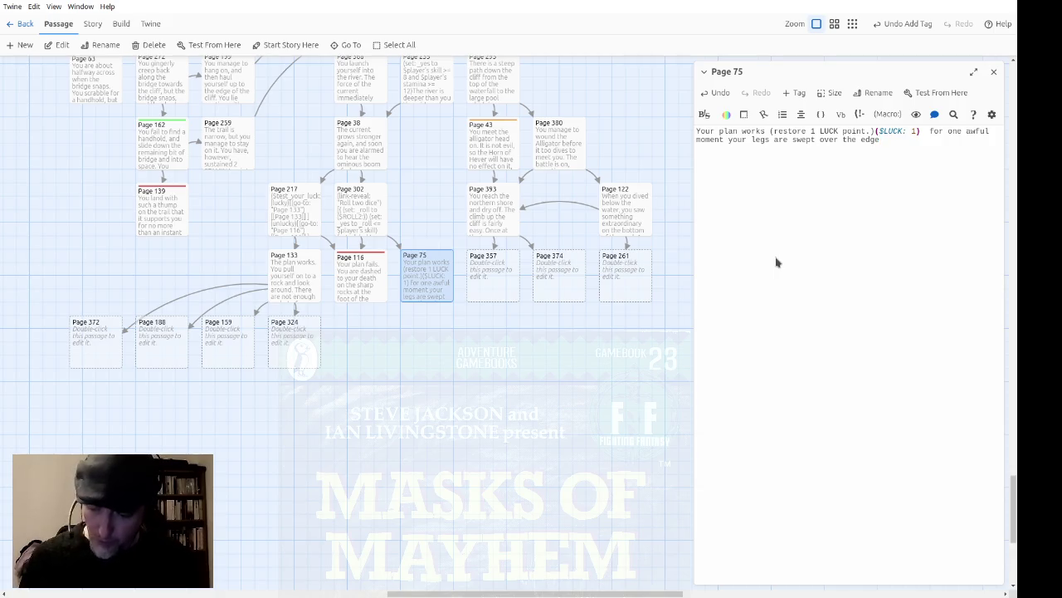
type(", following the log, ")
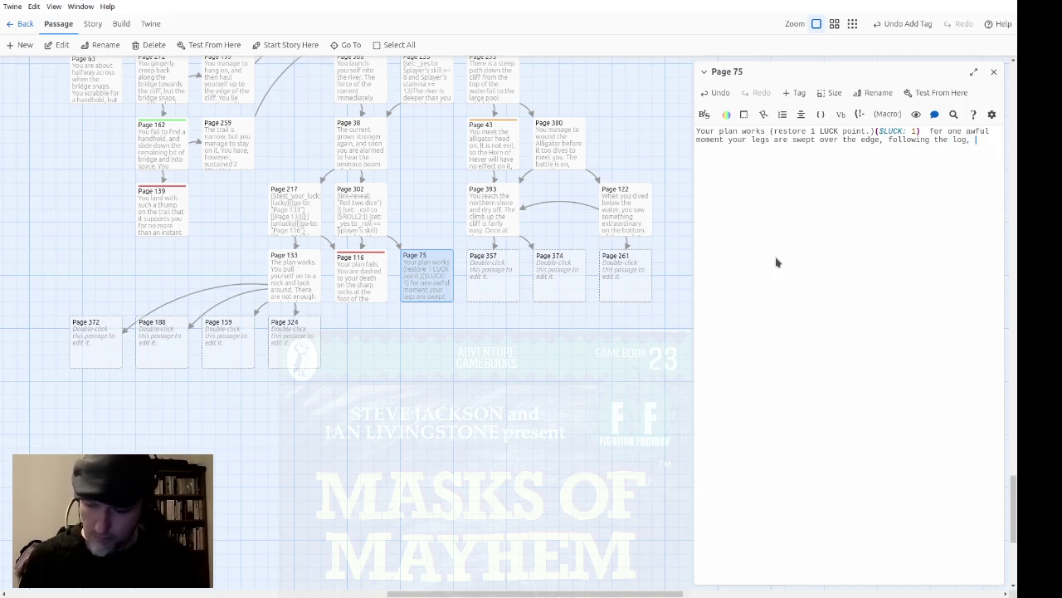
type("but ")
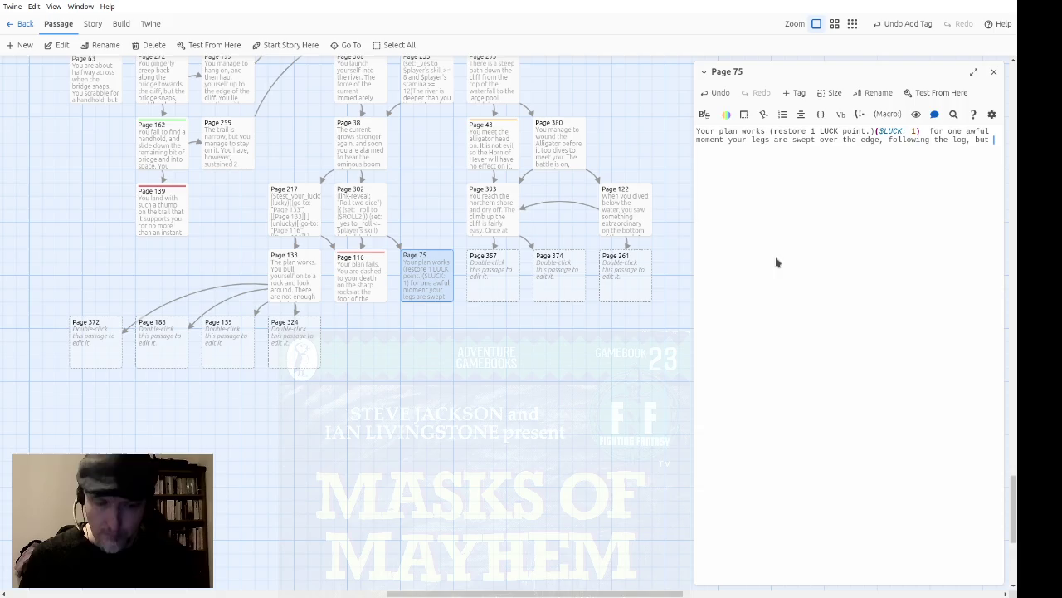
type("you hang on ")
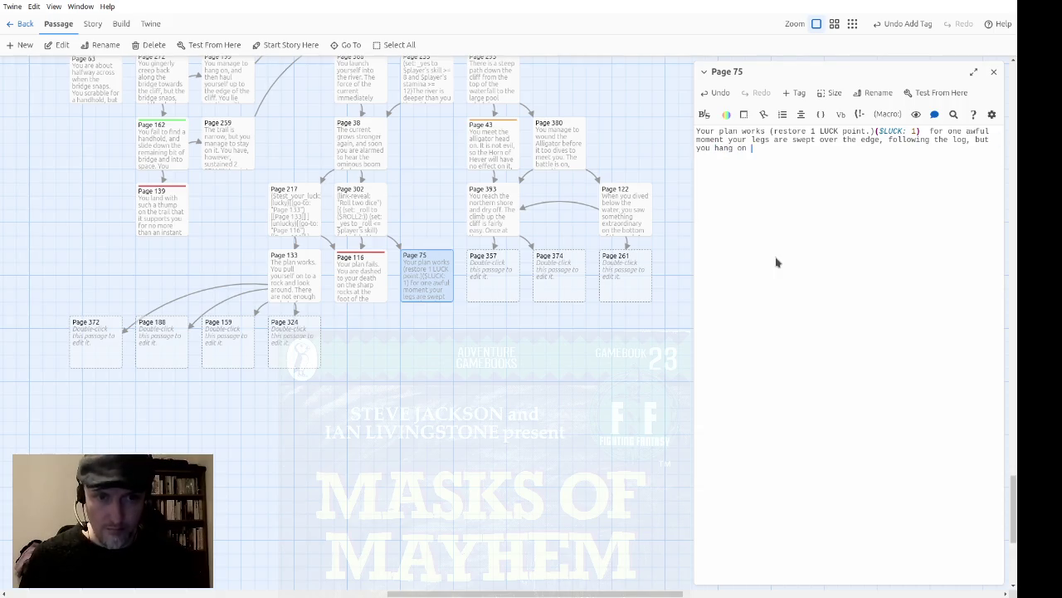
type("and haul yourself")
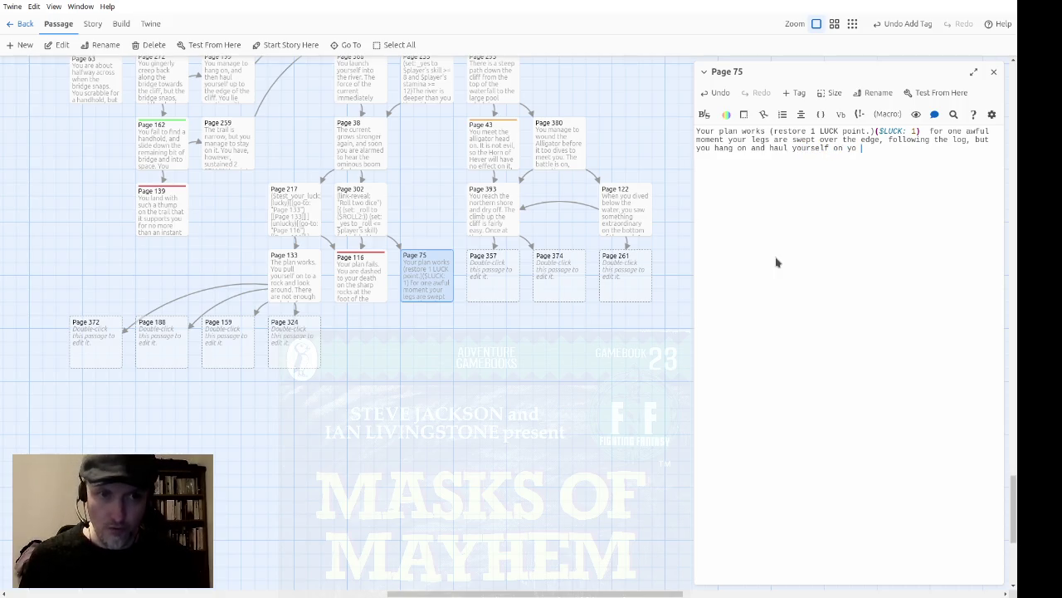
type(" on to the rock.")
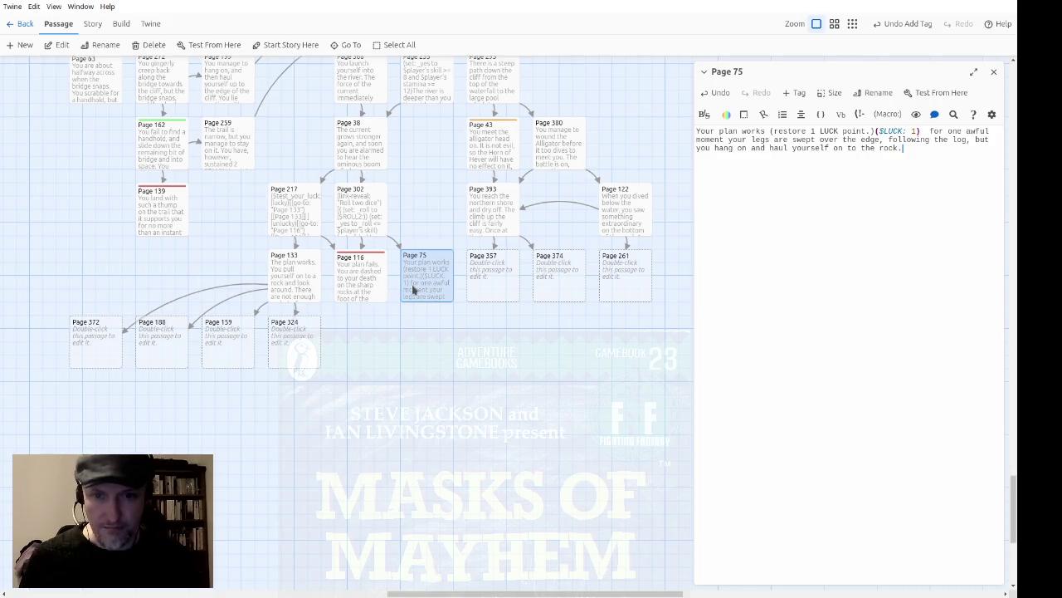
double_click(305, 289)
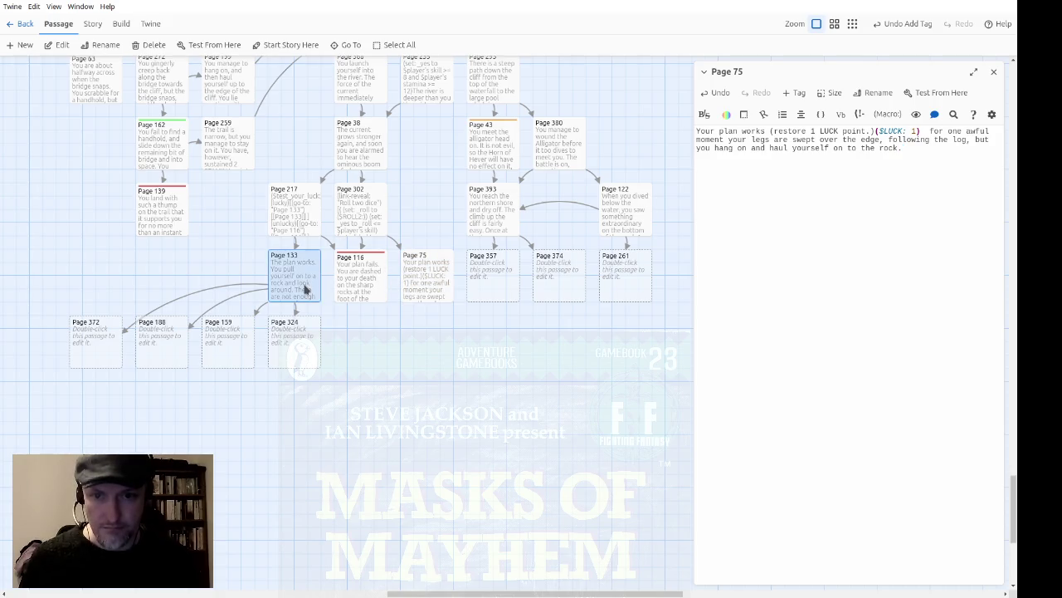
Copy Page 133's 'Do you have…' Boots of Agility and rope choice block and paste it into Page 75.
left_click(918, 169)
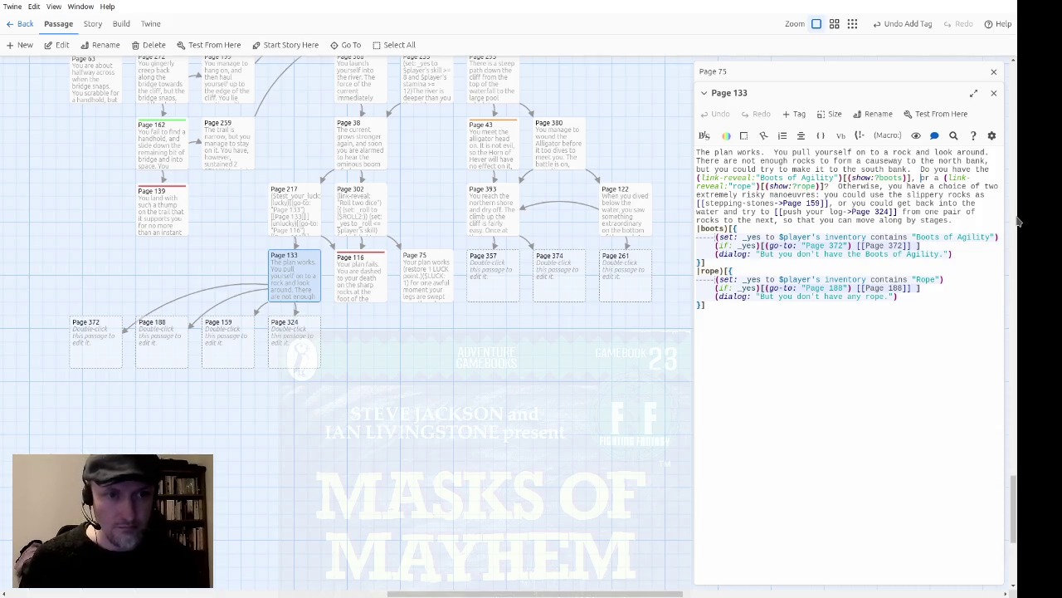
key("Up")
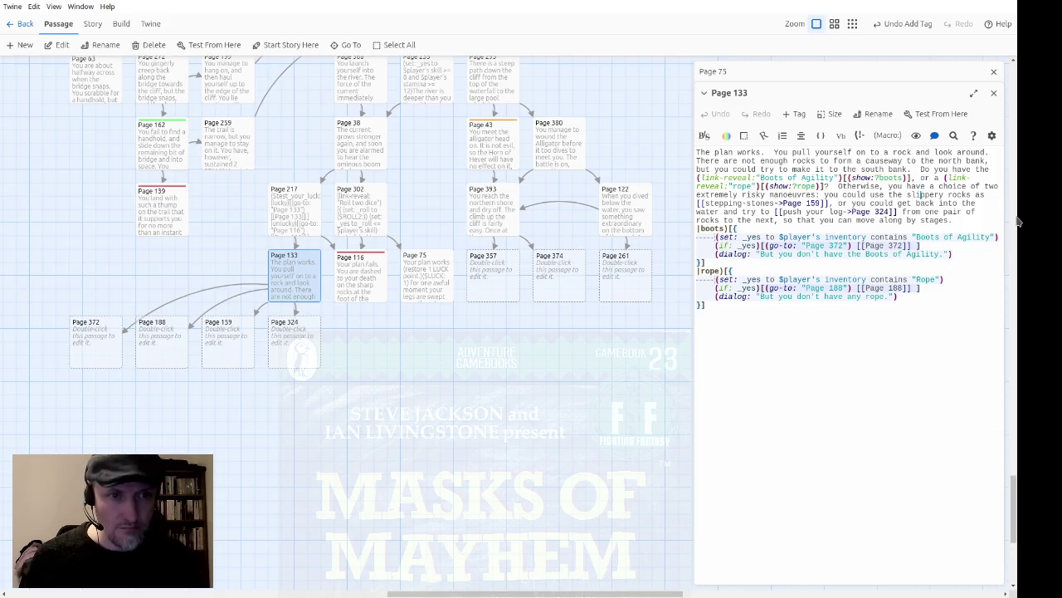
key("Up")
key("shift+Down")
key("shift+Down")
key("shift+Down")
key("ctrl+c")
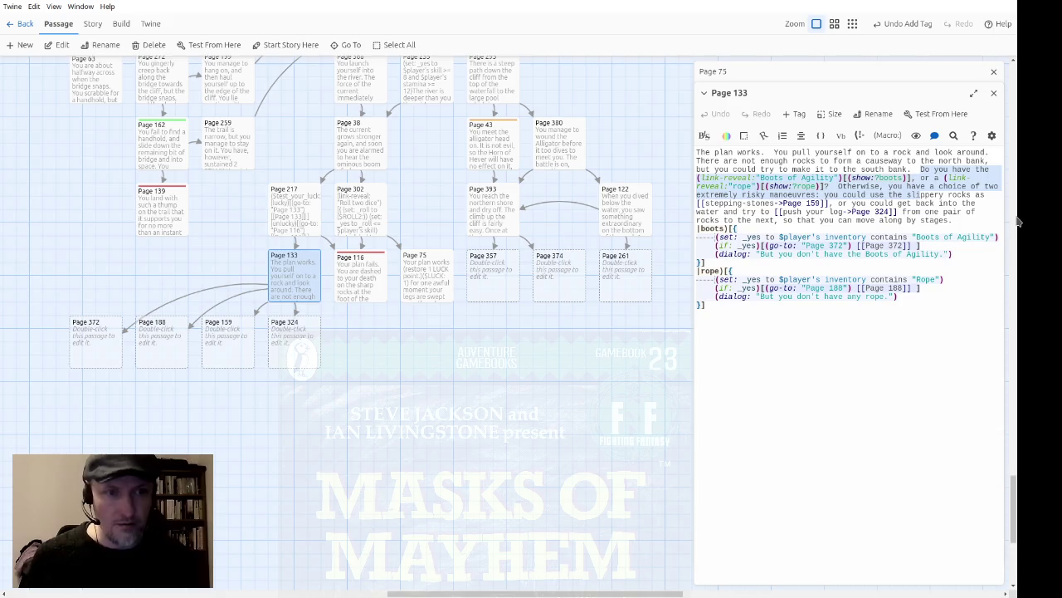
key("shift+Up")
key("shift+Left")
key("shift+Left")
key("shift+Left")
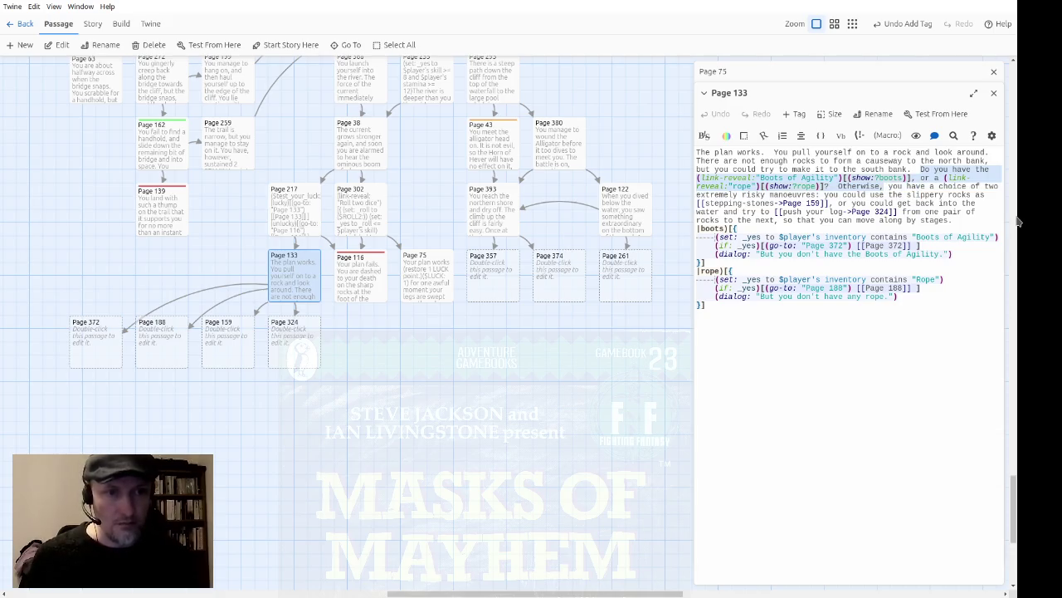
key("shift+Down")
key("shift+Down")
key("shift+Down")
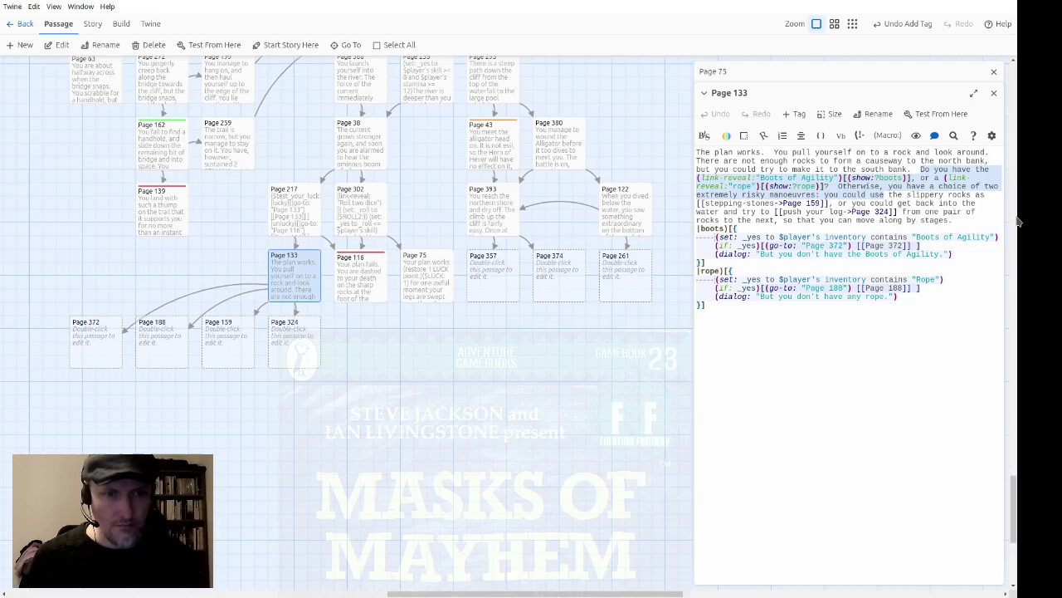
key("shift+Up")
key("shift+Up")
key("shift+Up")
key("shift+Up")
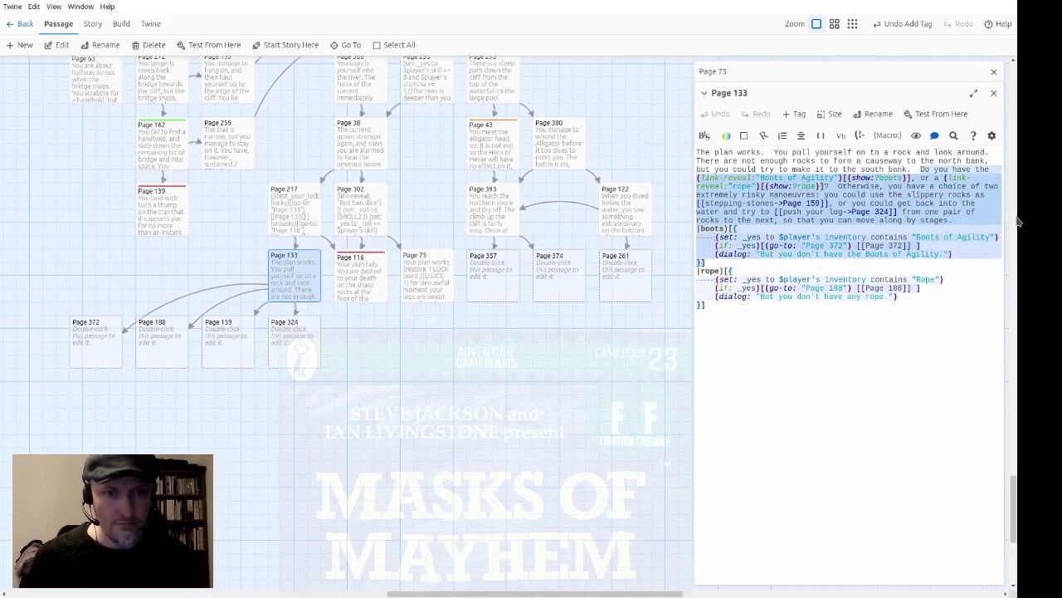
left_click(994, 93)
key("ctrl+v")
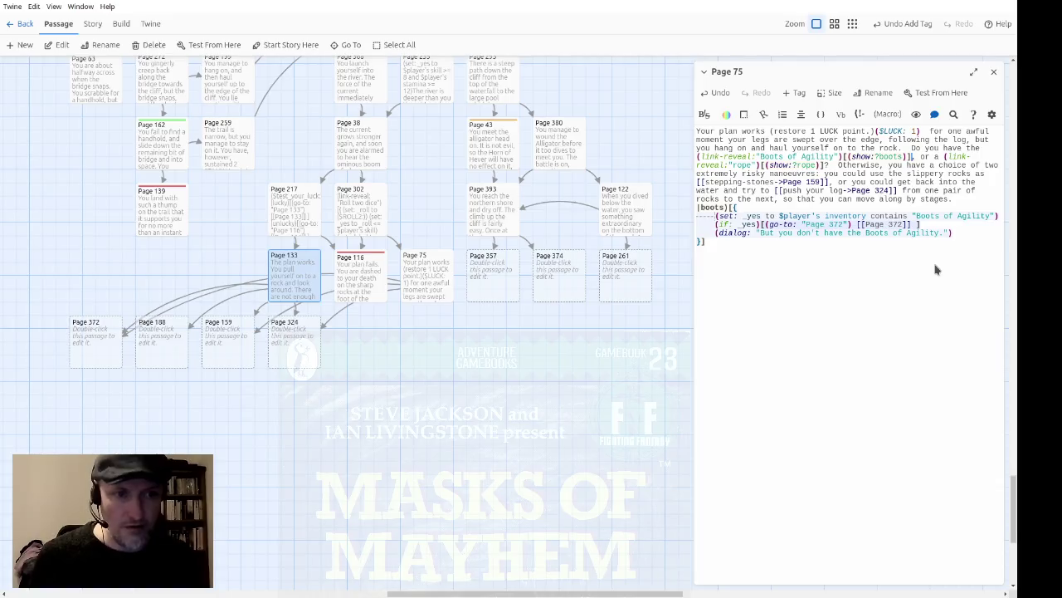
Delete the pasted rope and stepping-stone sentences so Page 75 asks only about the boots.
key("shift+Down")
key("shift+Down")
key("shift+Down")
key("shift+Down")
key("shift+End")
key("Delete")
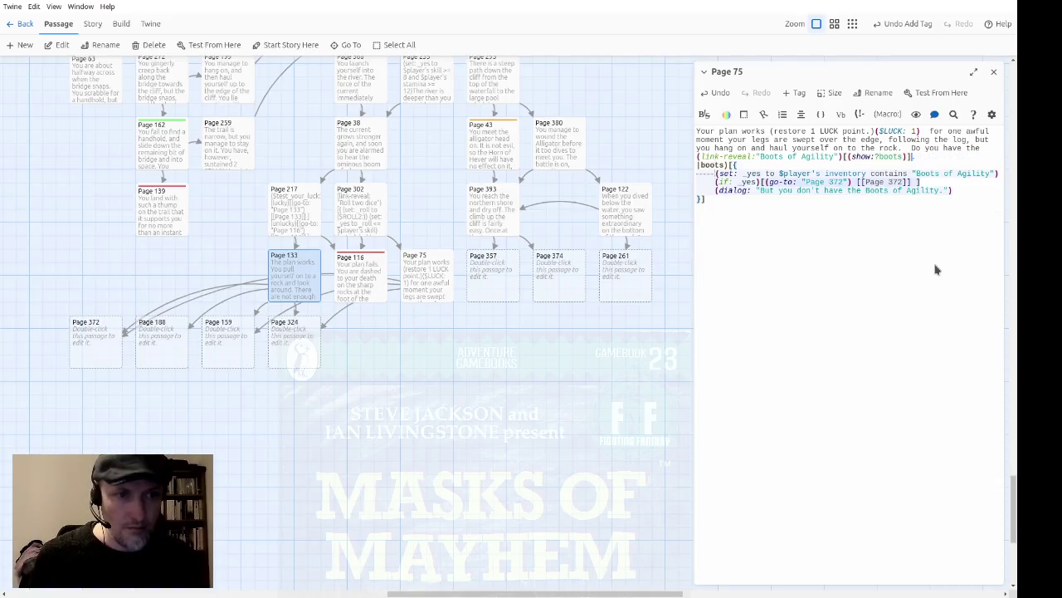
type(".")
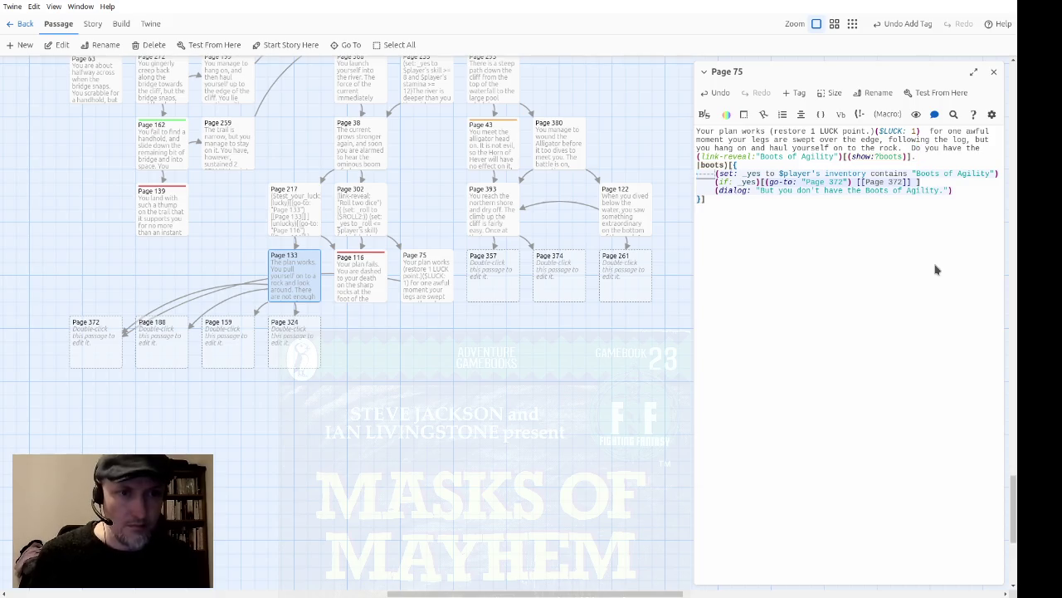
Move the dialog message line into the true branch of the boots if-check.
key("ctrl+shift+Right")
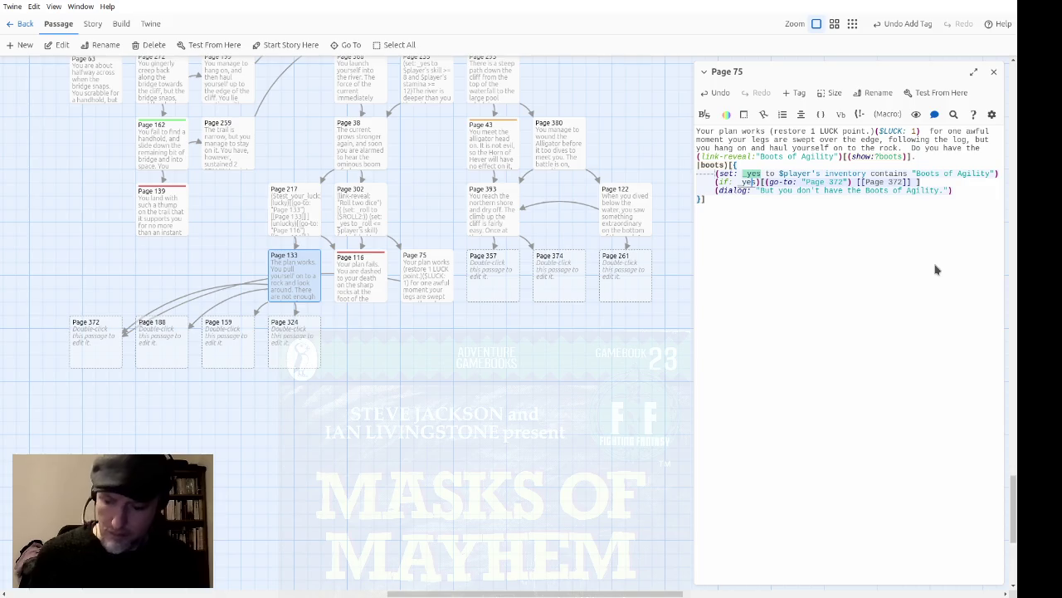
key("Down")
key("Down")
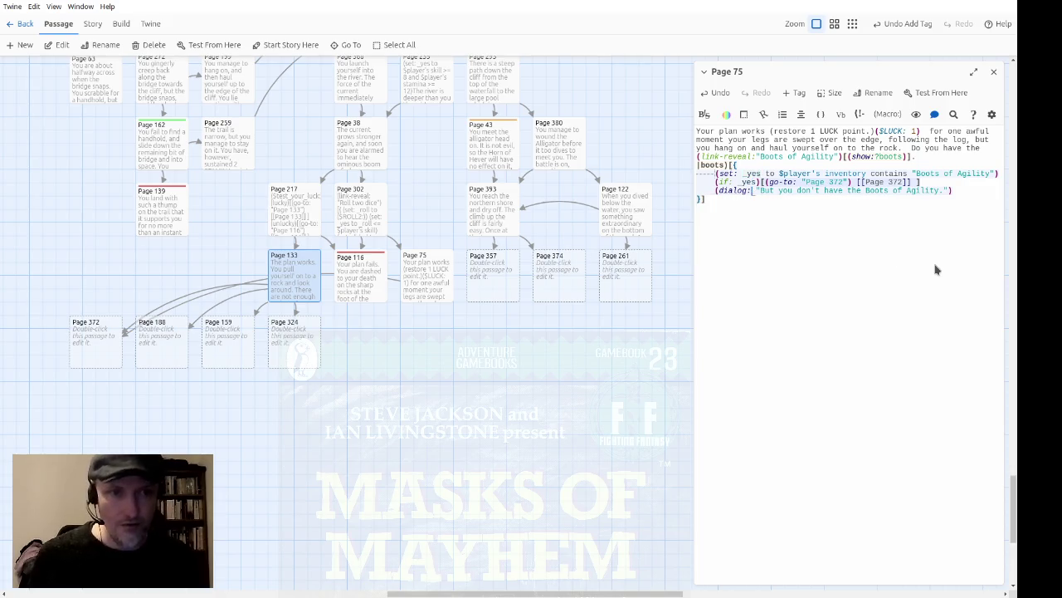
key("Home")
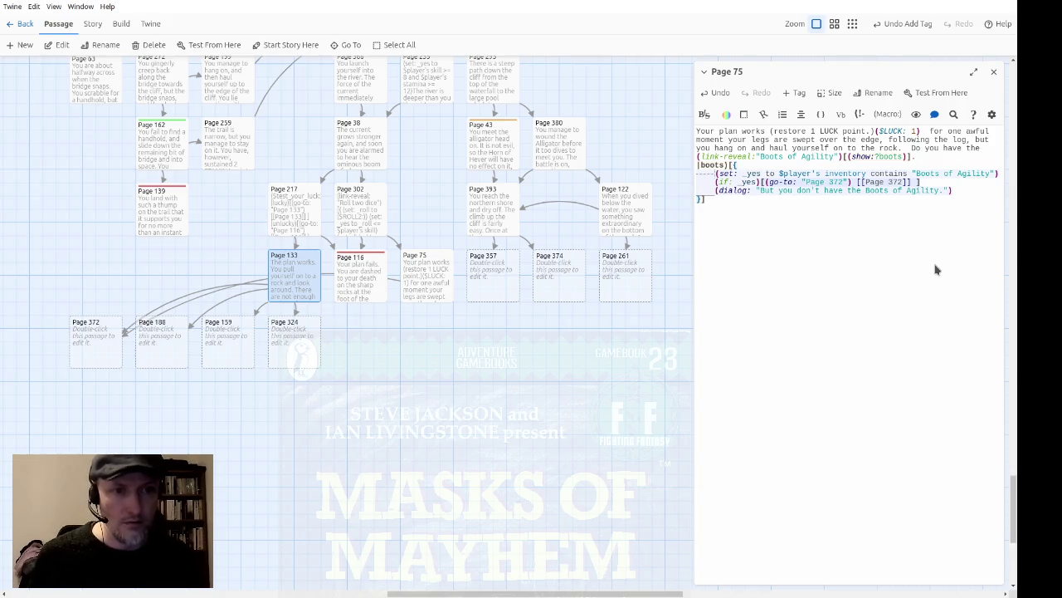
key("shift+End")
key("ctrl+c")
key("Delete")
key("Up")
key("Right")
key("Right")
key("Right")
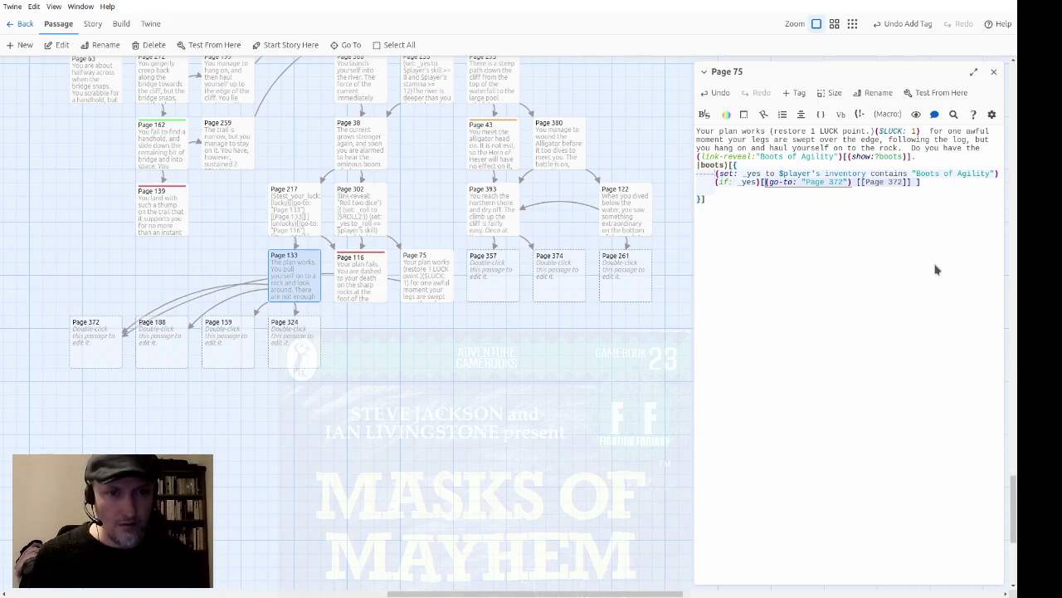
key("ctrl+v")
Reword the true-branch message to 'Yes, you have the Boots of Agility.'.
key("ctrl+Right")
key("ctrl+Right")
key("ctrl+Right")
key("ctrl+shift+Right")
key("ctrl+shift+Right")
key("shift+Left")
key("shift+Left")
key("shift+Left")
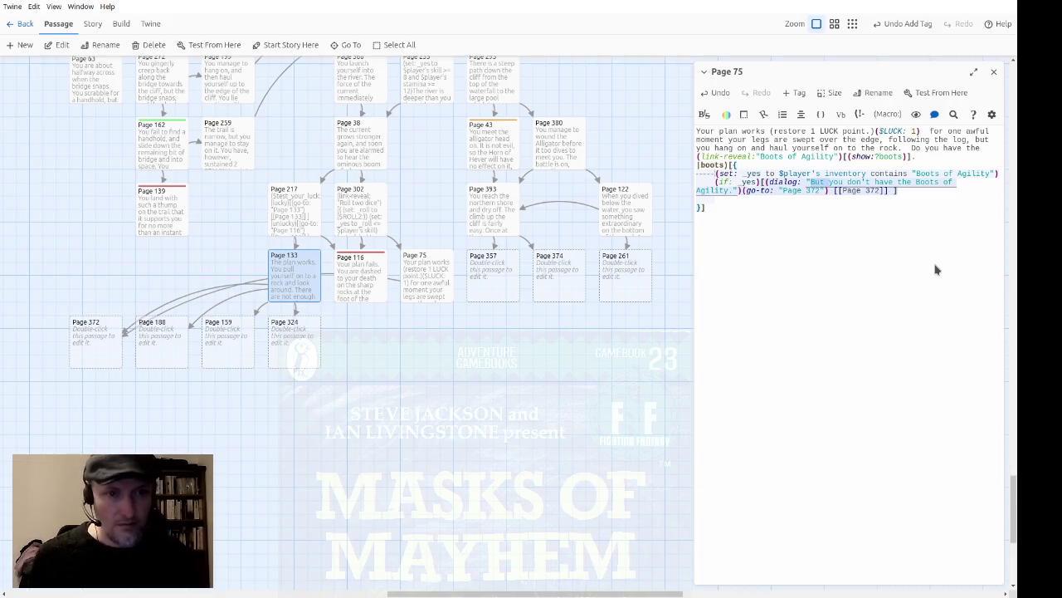
type("Yes,")
key("ctrl+shift+Right")
key("Right")
key("ctrl+shift+Right")
key("ctrl+shift+Right")
key("Delete")
key("ctrl+Right")
key("ctrl+Right")
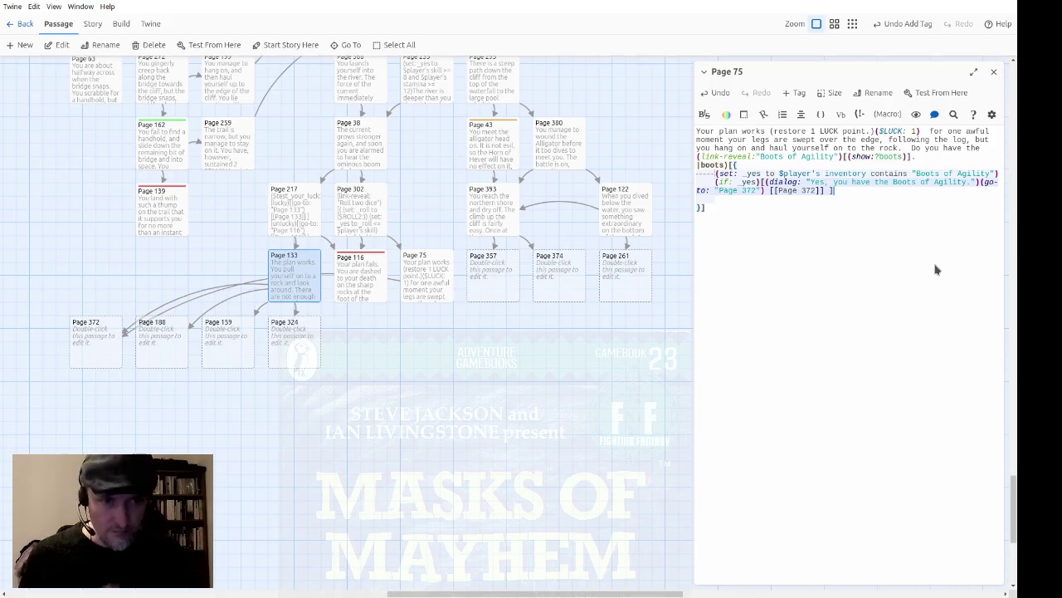
Add a 'No, you don't have the Boots of Agility.' dialog line and (go-to: "Page 188")[[Page 188]].
key("Return")
key("ctrl+v")
key("ctrl+Left")
key("ctrl+Left")
key("ctrl+Left")
key("shift+ctrl+Right")
type("No,")
key("End")
key("Return")
type("(go-to: \"Page 1")
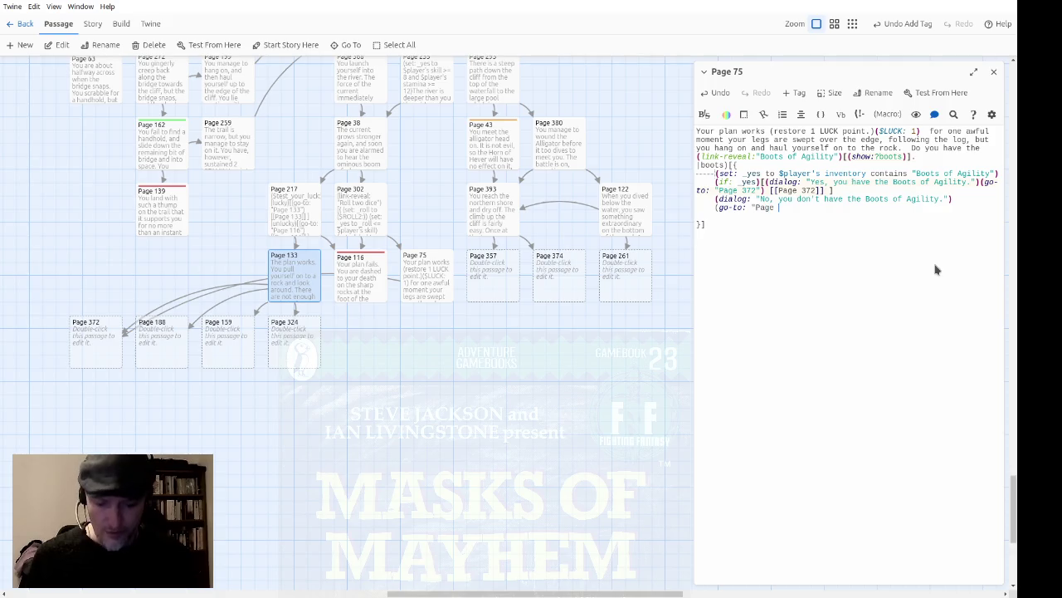
type("88\"")
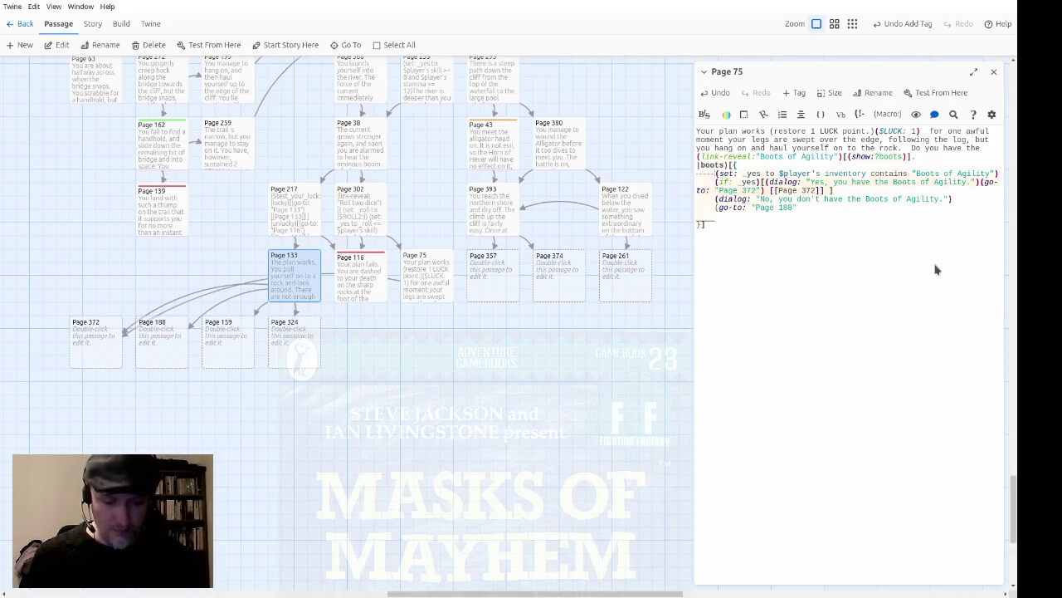
type(")")
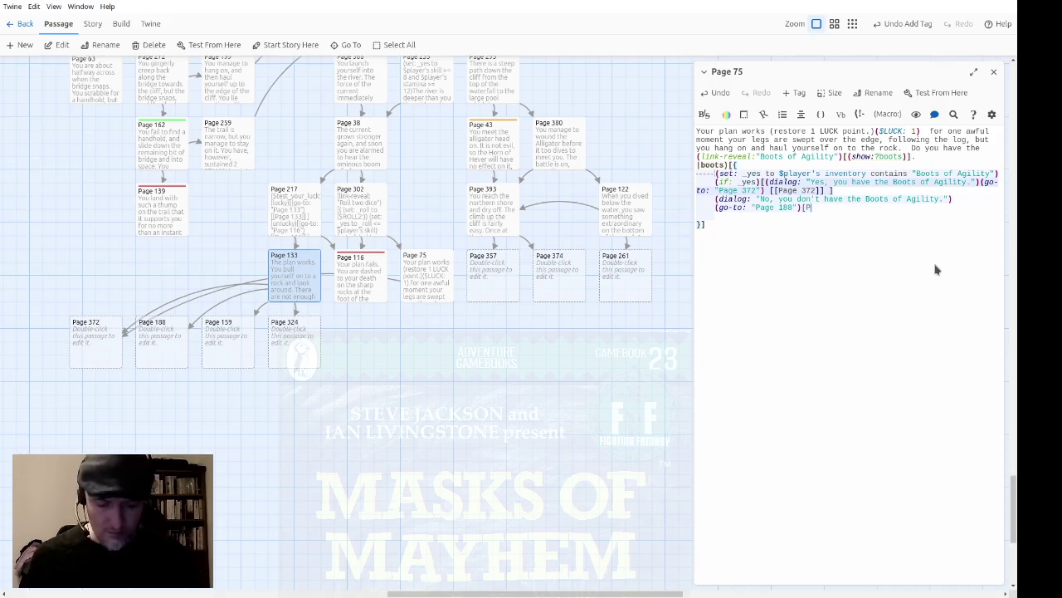
type("[[Page 188]]")
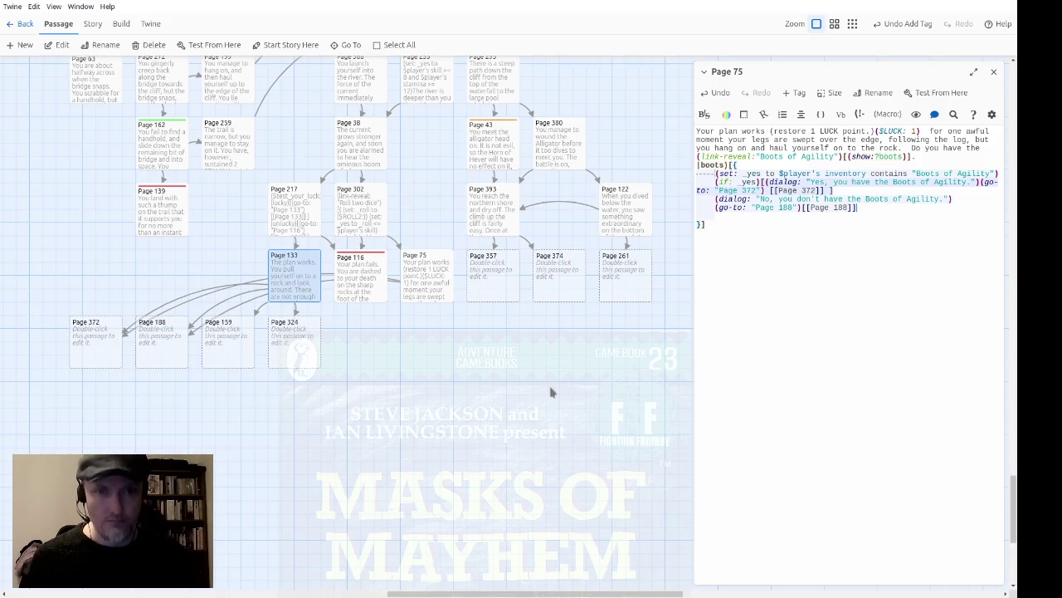
Shift Pages 372, 188, 159, 324 right, then drag them with 133, 116, 75 left as one block.
mouse_move(360, 390)
left_mouse_down()
mouse_move(39, 362)
mouse_move(254, 370)
mouse_move(260, 361)
left_mouse_up()
left_click(393, 446)
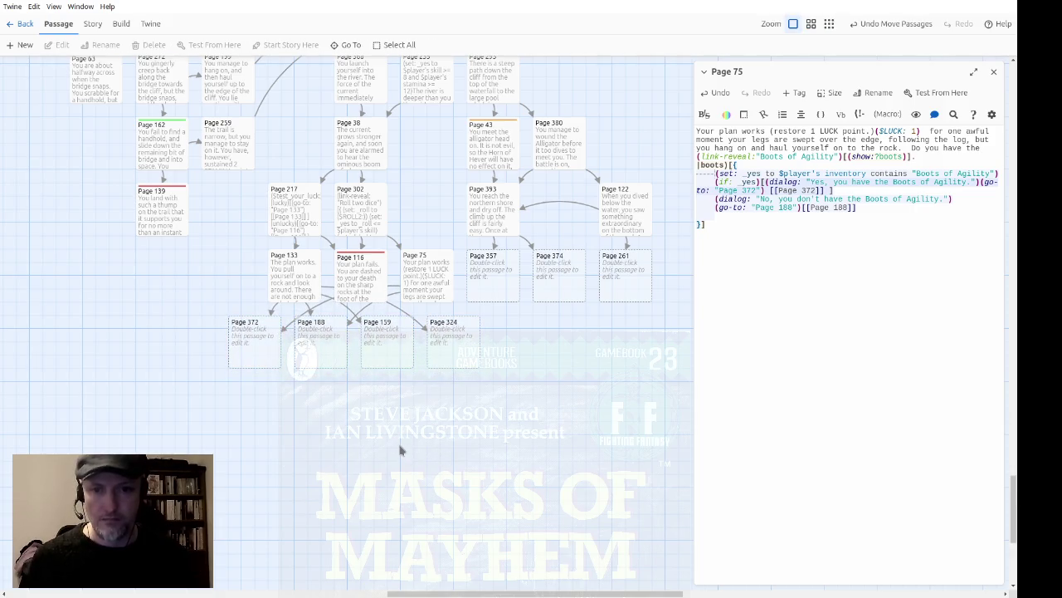
mouse_move(451, 400)
left_mouse_down()
mouse_move(434, 402)
mouse_move(242, 302)
mouse_move(244, 225)
mouse_move(240, 255)
left_mouse_up()
mouse_move(302, 279)
left_mouse_down()
mouse_move(235, 279)
mouse_move(240, 294)
left_mouse_up()
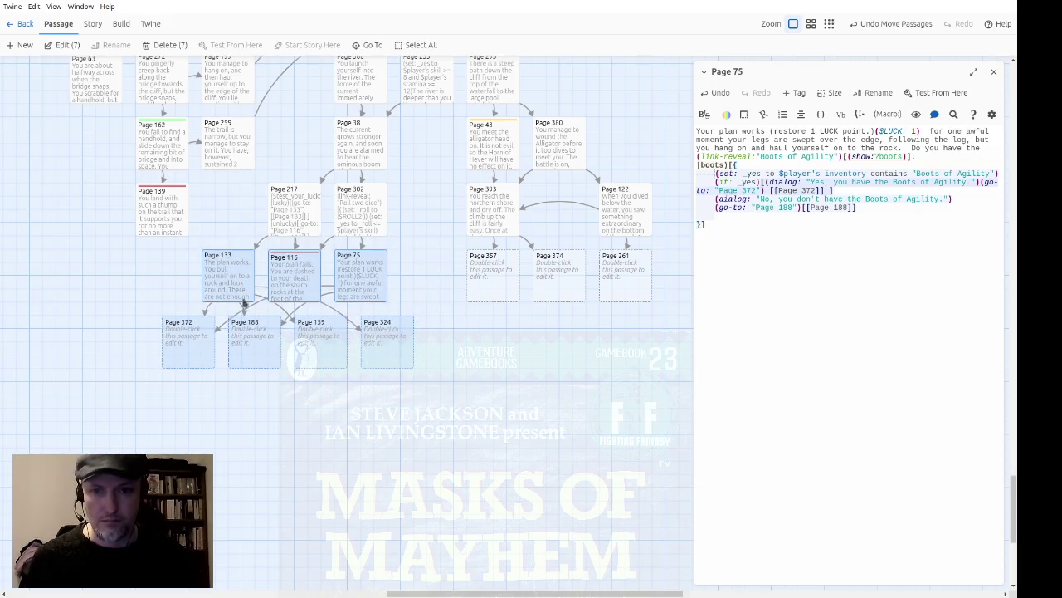
left_click(288, 447)
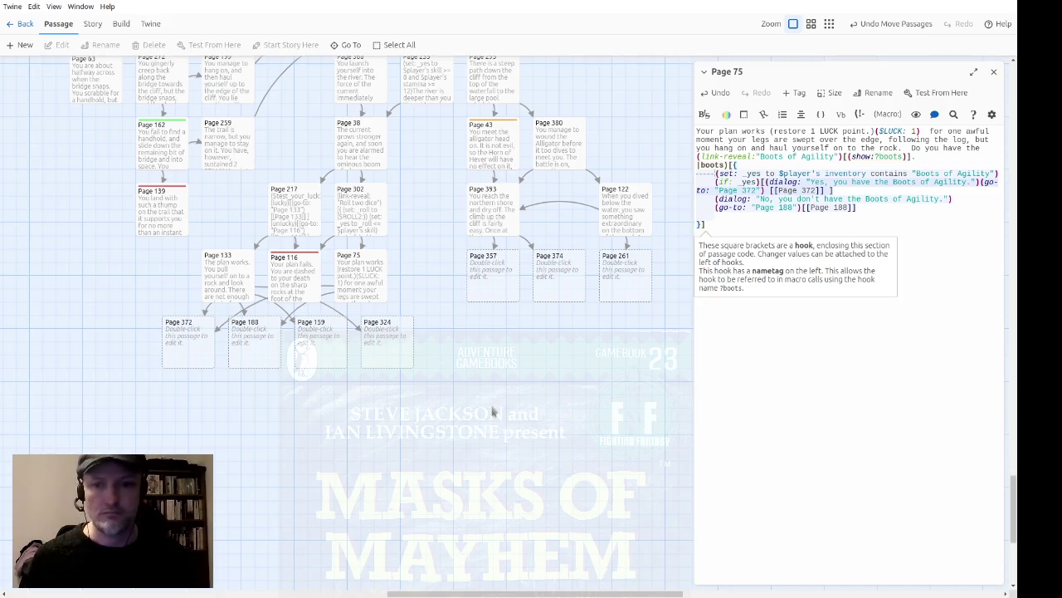
left_click(994, 73)
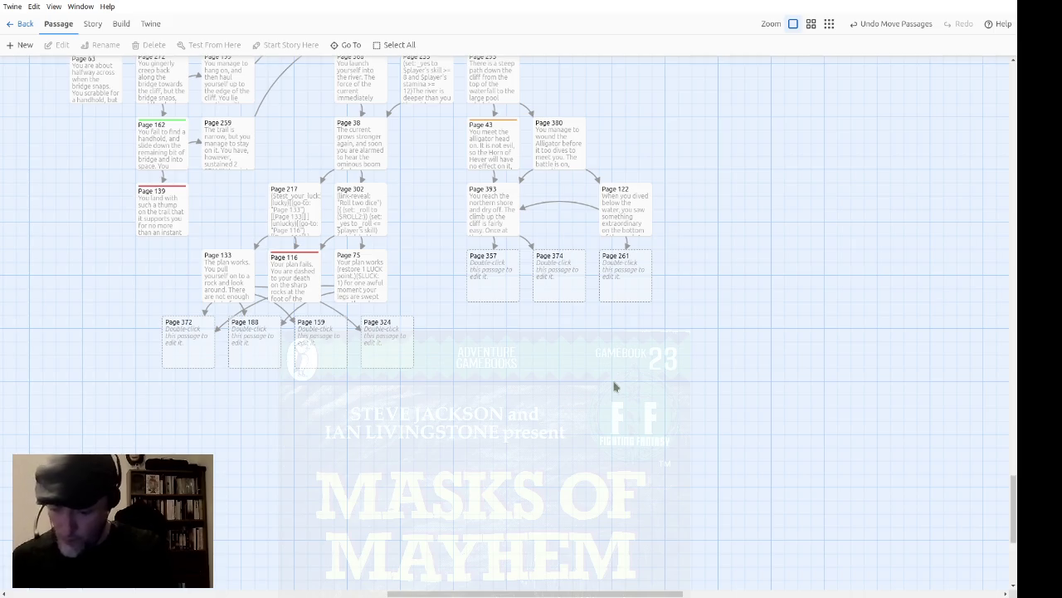
double_click(473, 277)
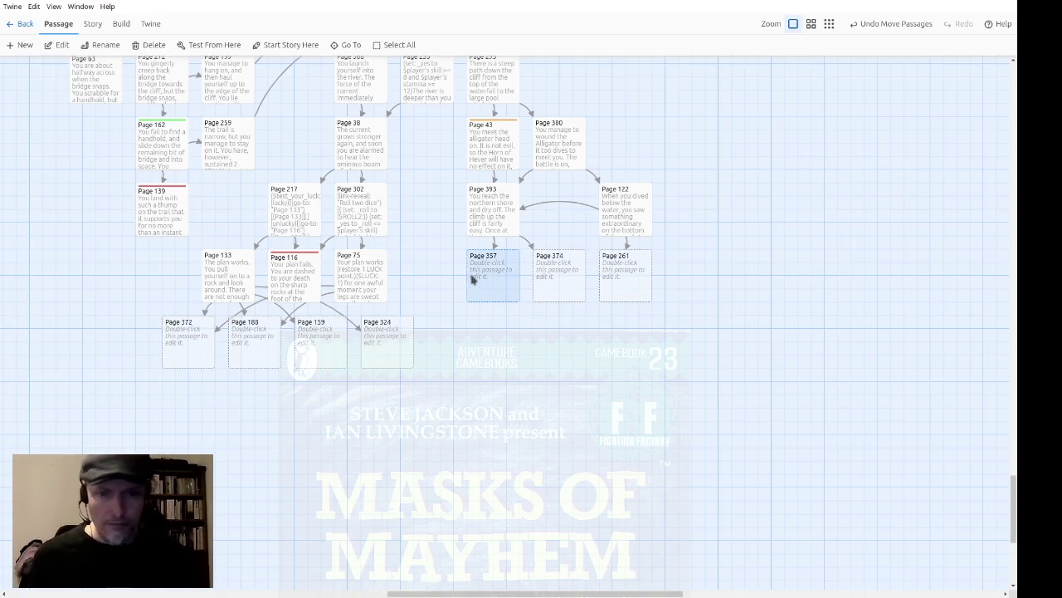
Type Page 357's opening about the vapour over Marsh Vile and the streams and rivulets criss-crossing the plain.
type("As ")
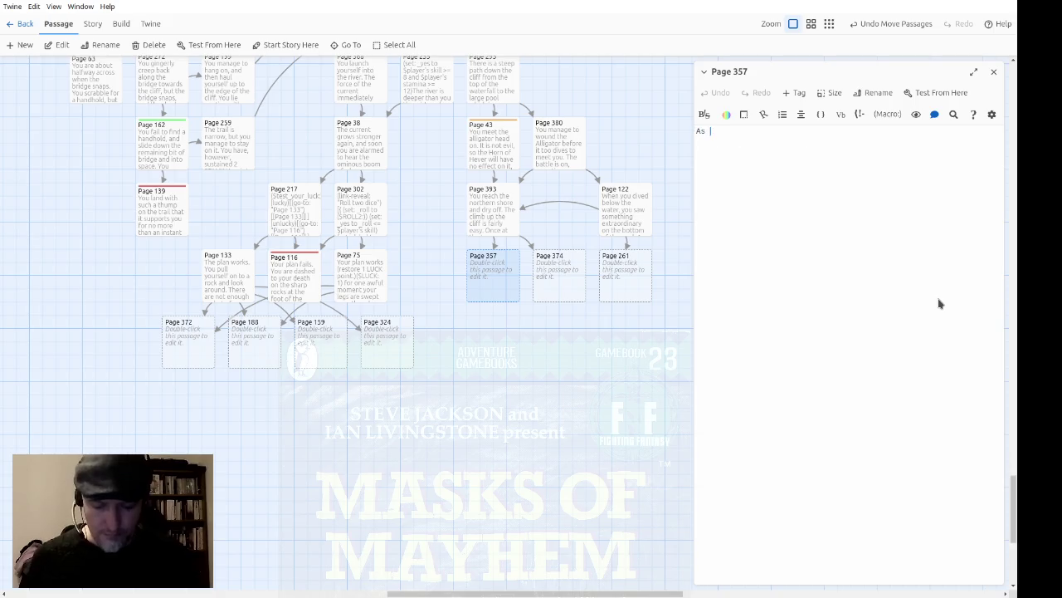
type("you continue north,")
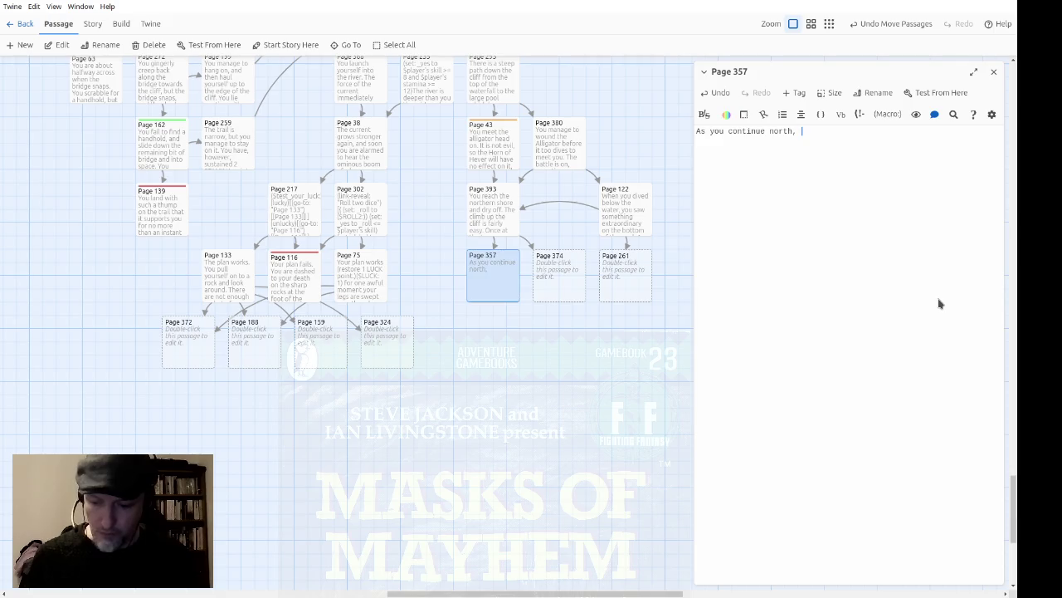
type(" you soon")
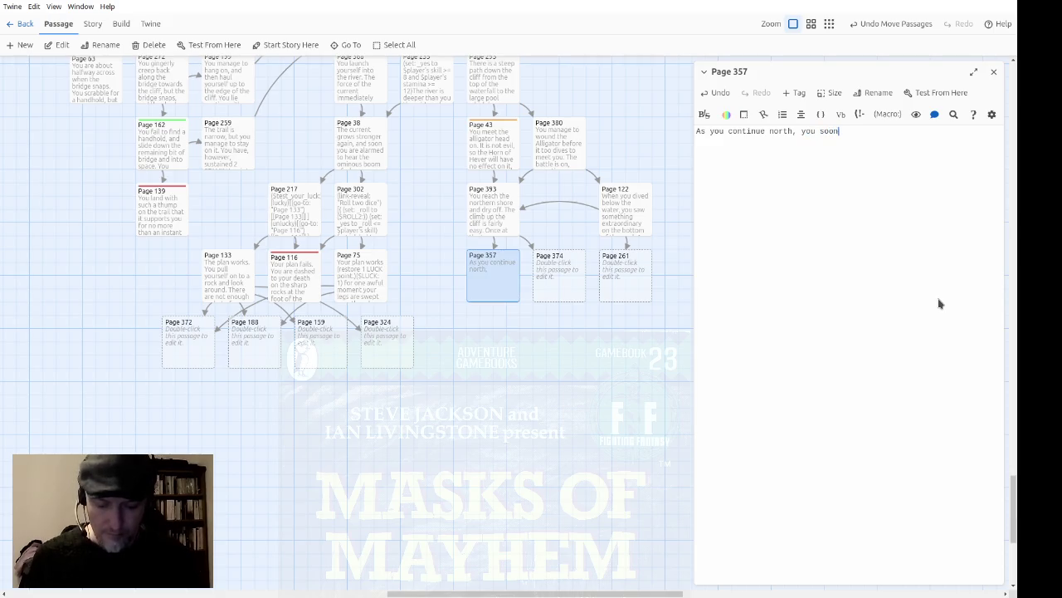
type(" begin to see")
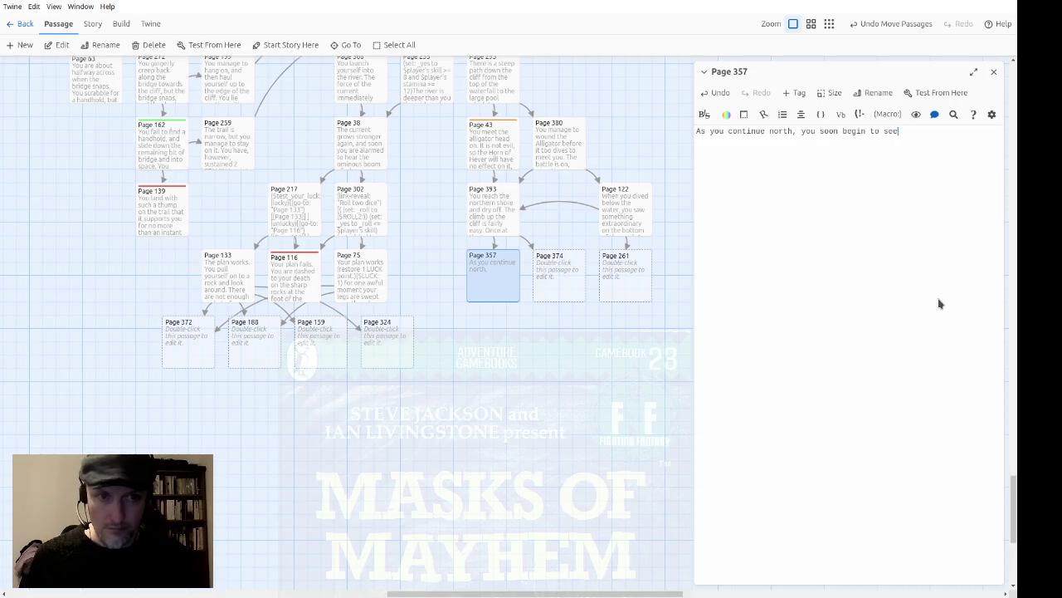
type(", some way ahead, the pall of vapour")
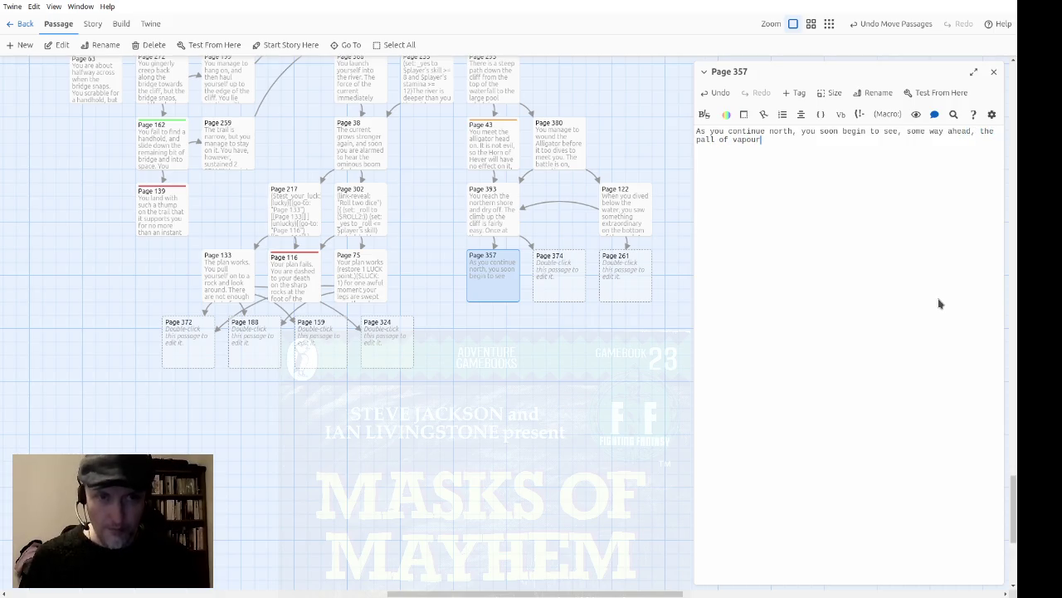
type(" which contun")
key("BackSpace")
key("BackSpace")
type("inually ")
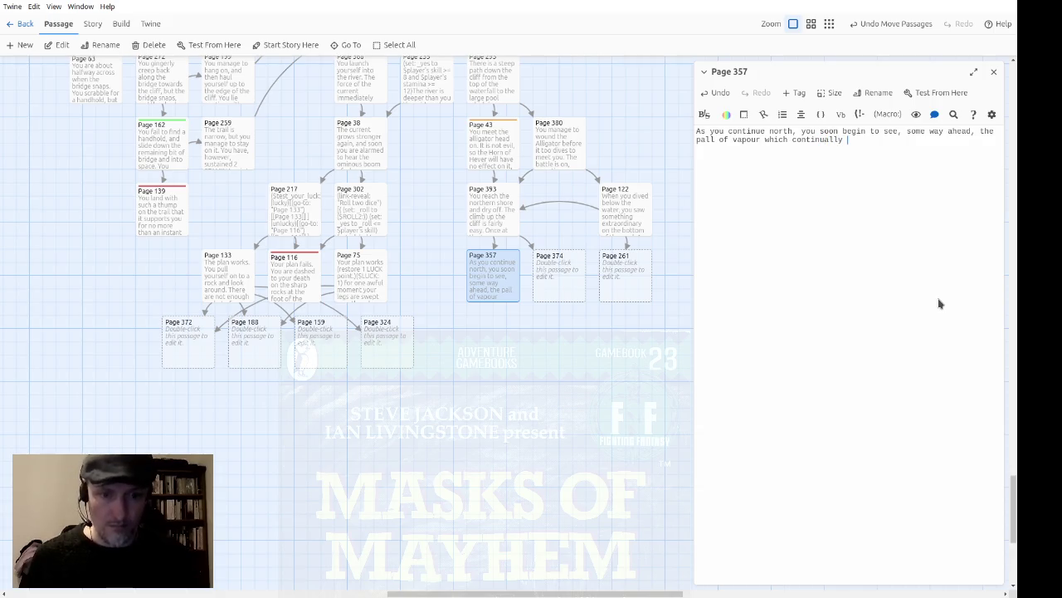
type("covers Marsh Vile.")
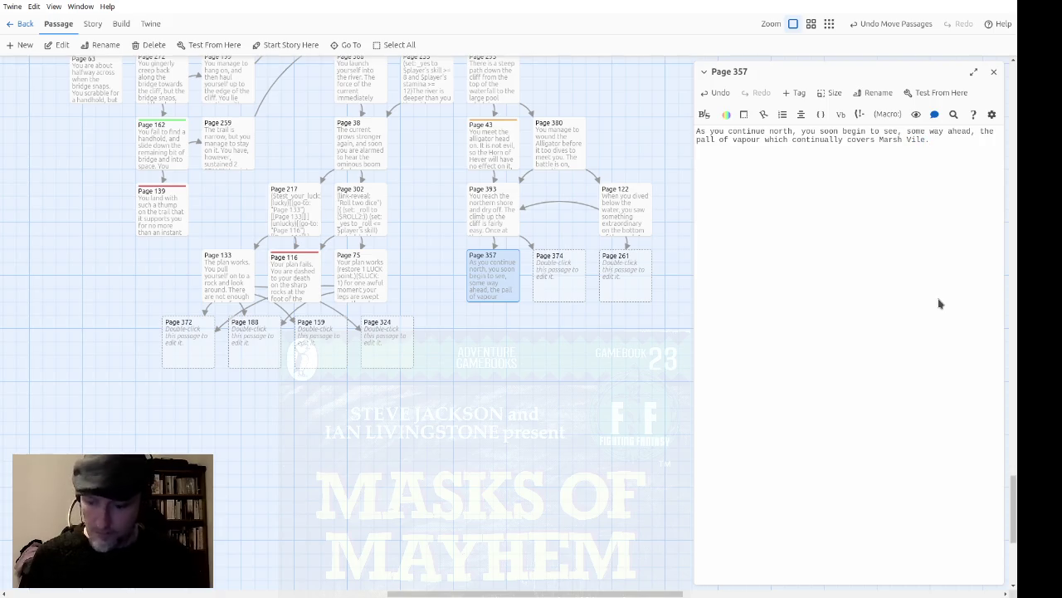
type("  Among the many streams and waterw")
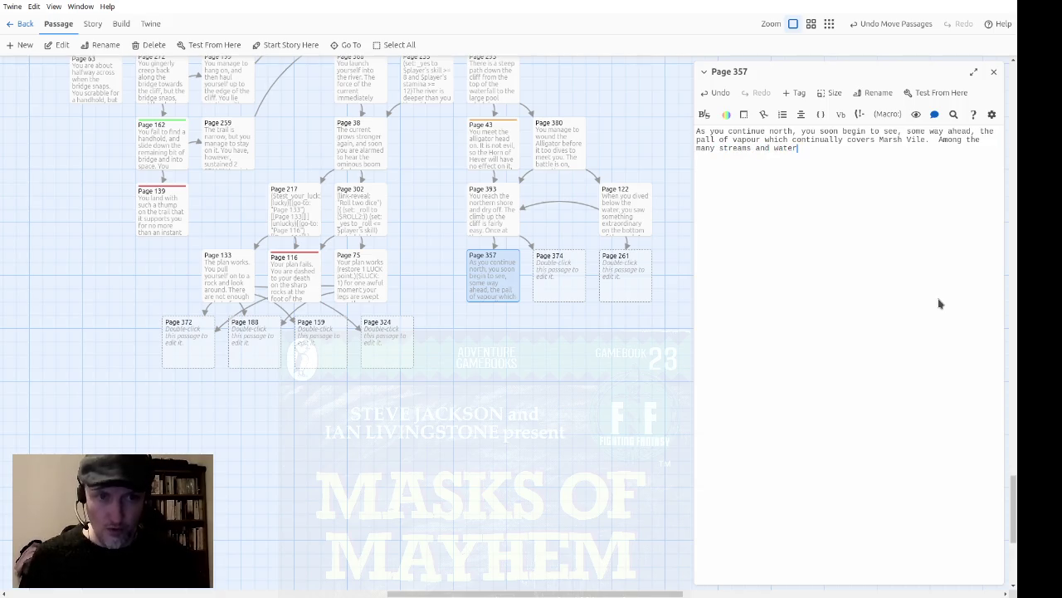
type("ays")
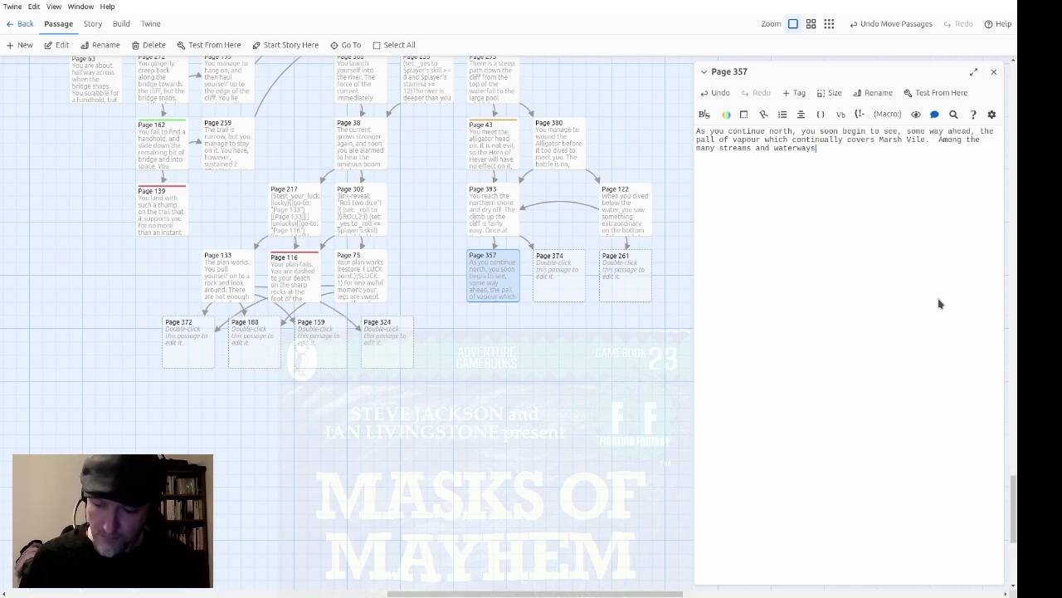
key("ctrl+shift+Left")
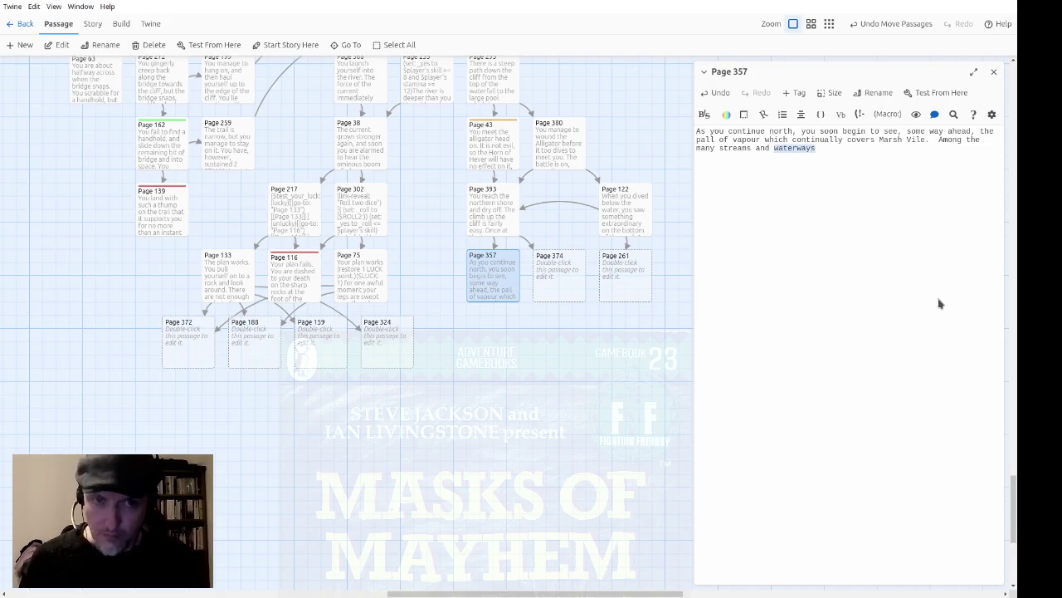
type("rivulet")
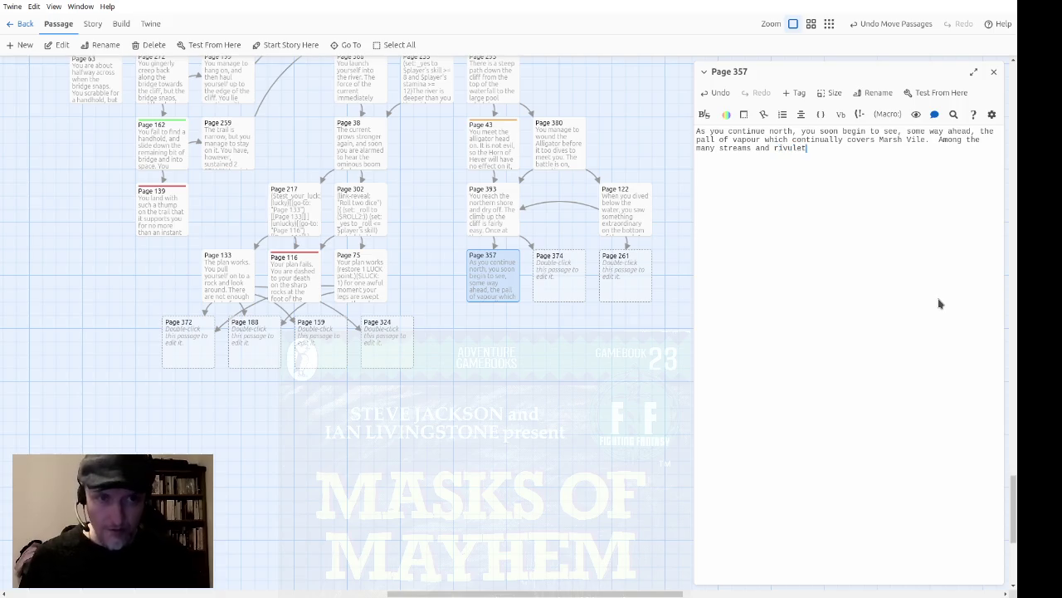
type("s which c")
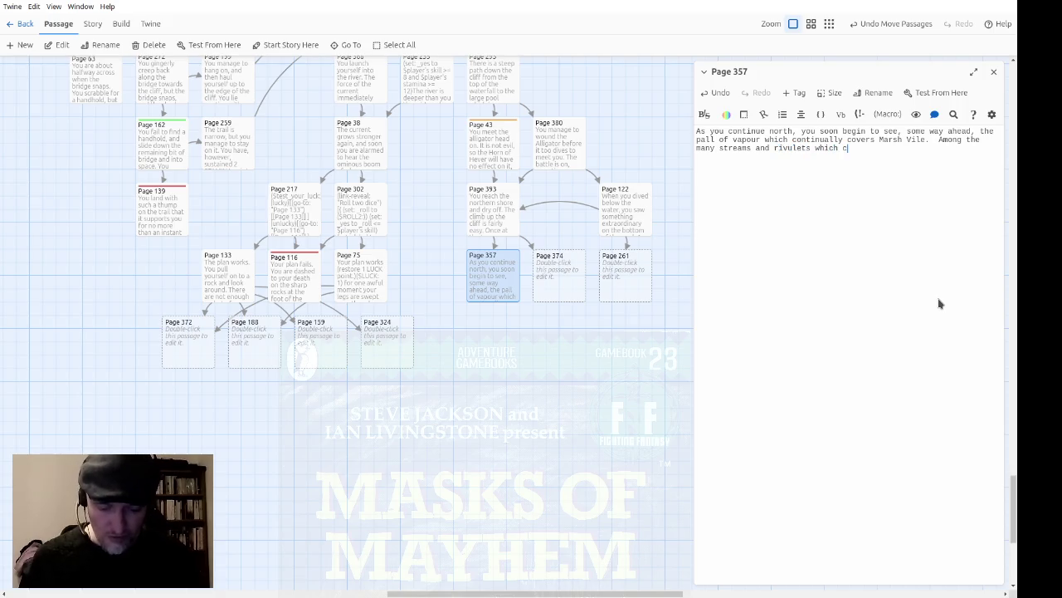
type("rosscross t")
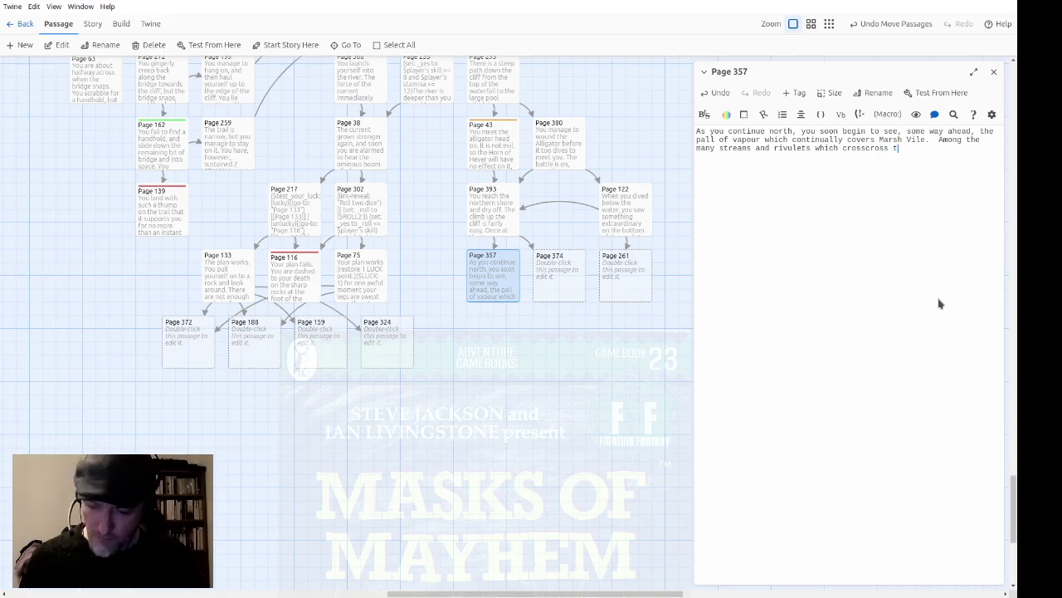
type("he ma")
key("BackSpace")
key("BackSpace")
key("BackSpace")
Describe a stream reduced to a trickle and link 'follow it upstream' to Page 25, 'continue north' to Page 125.
type("his part of the plain, you ")
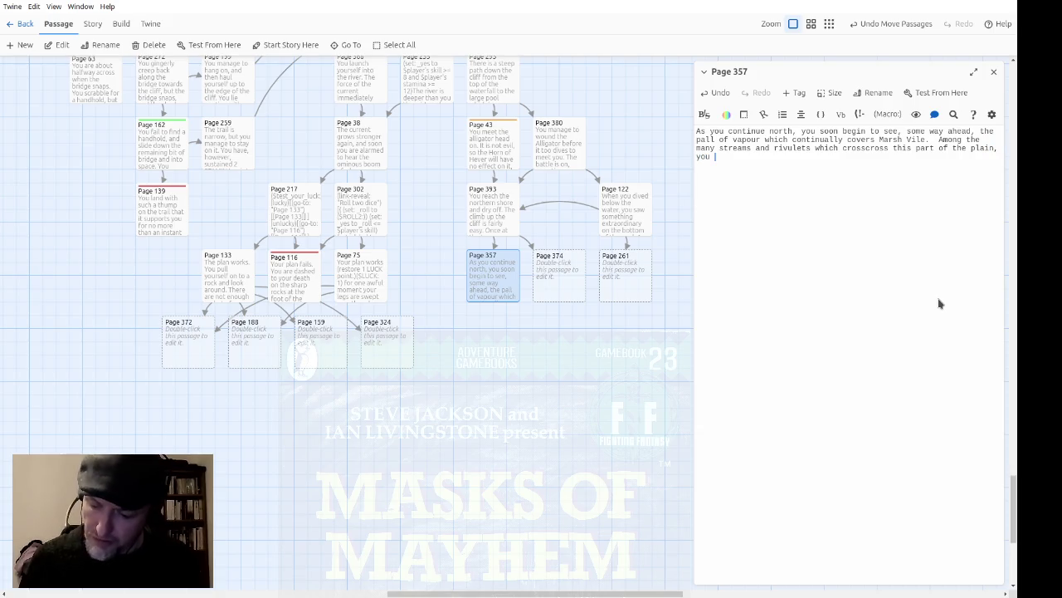
type("come across one which has ")
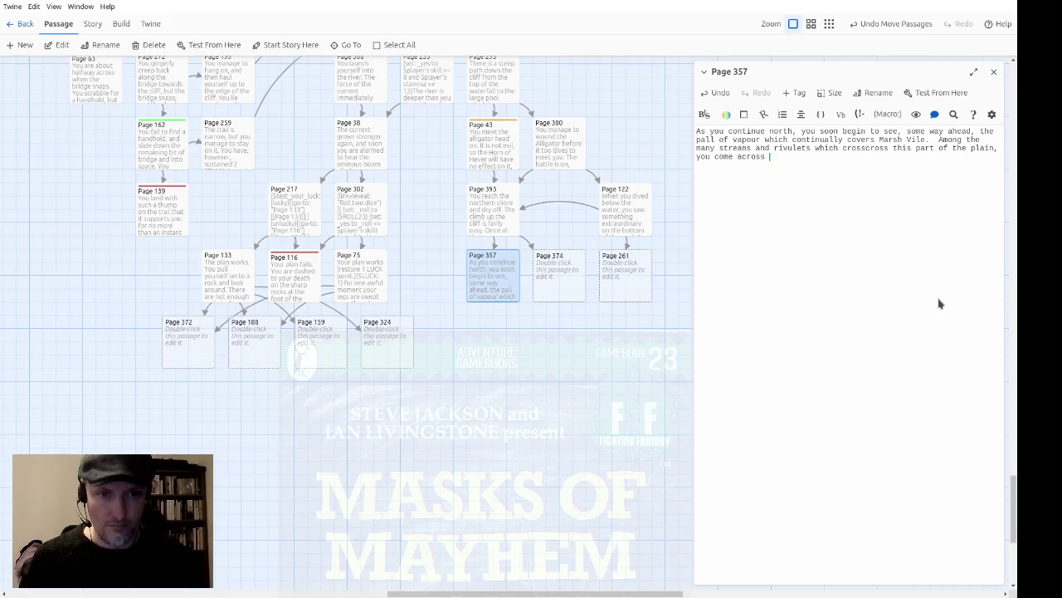
type("been red")
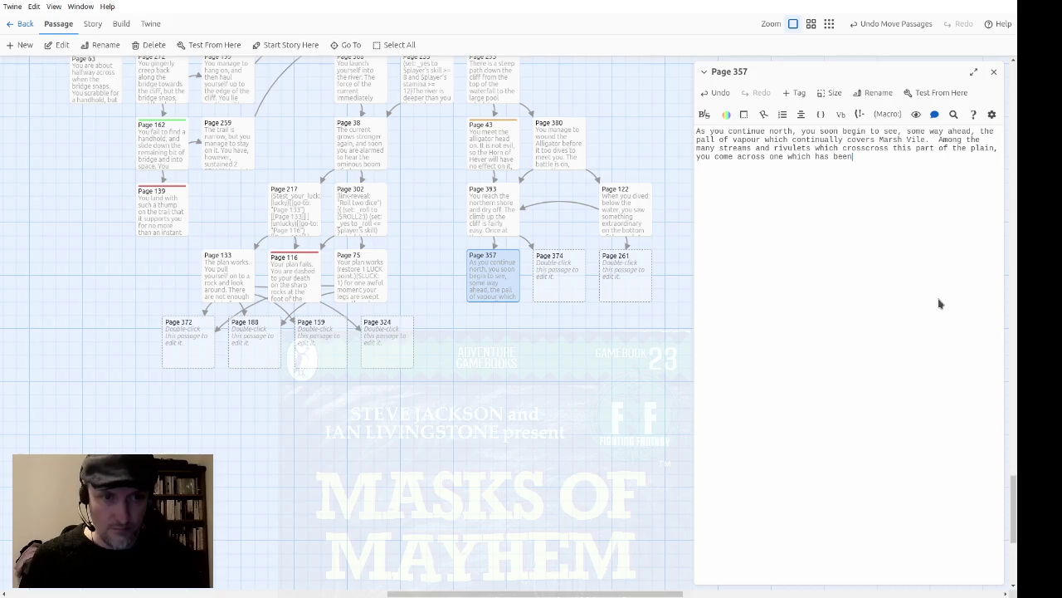
type("uced to a m")
type("ere trickle")
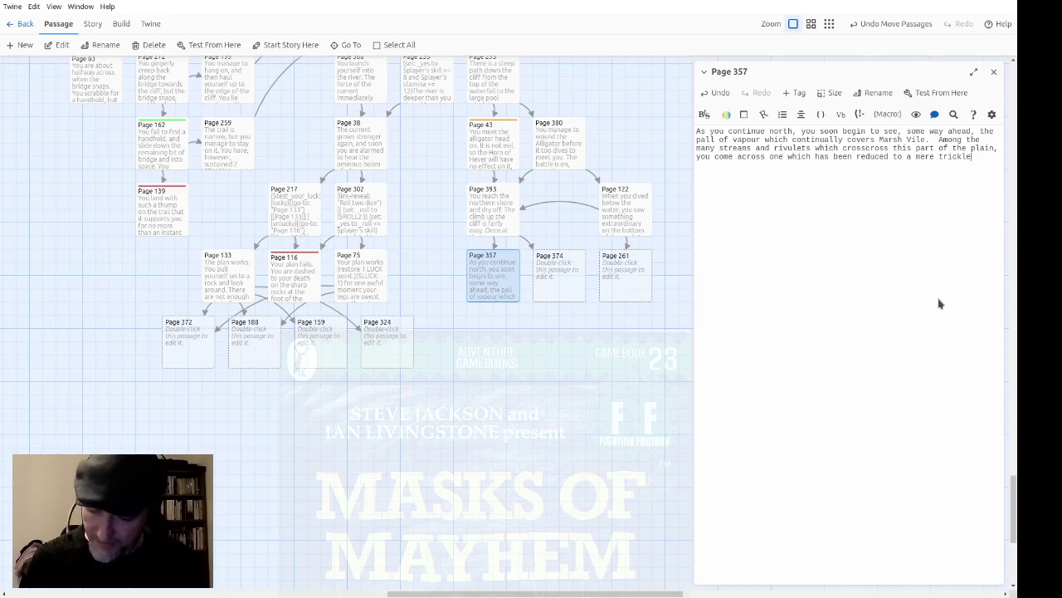
type("; the expose")
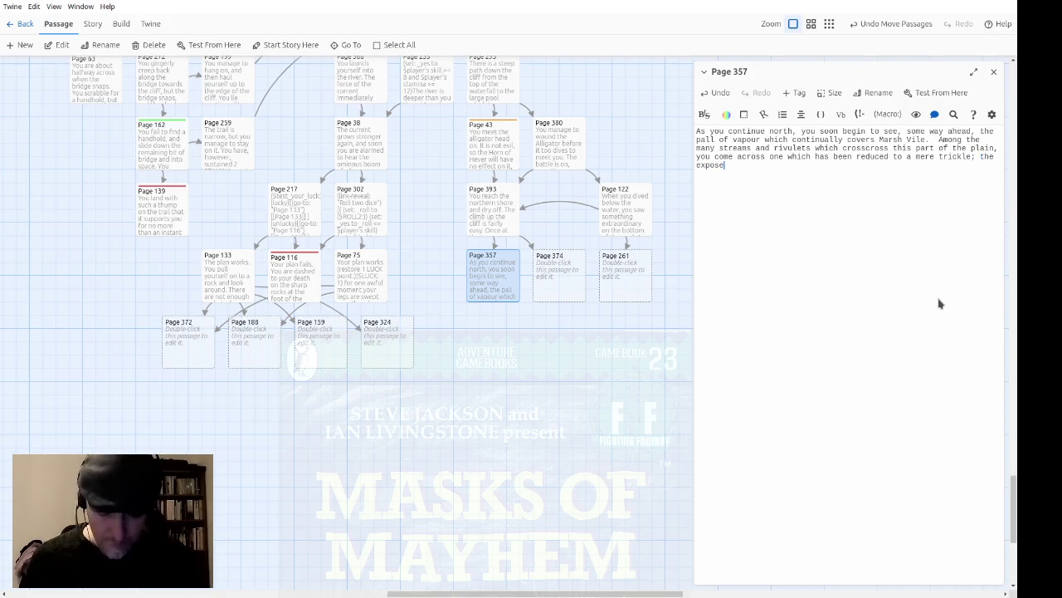
type("d mud is still ")
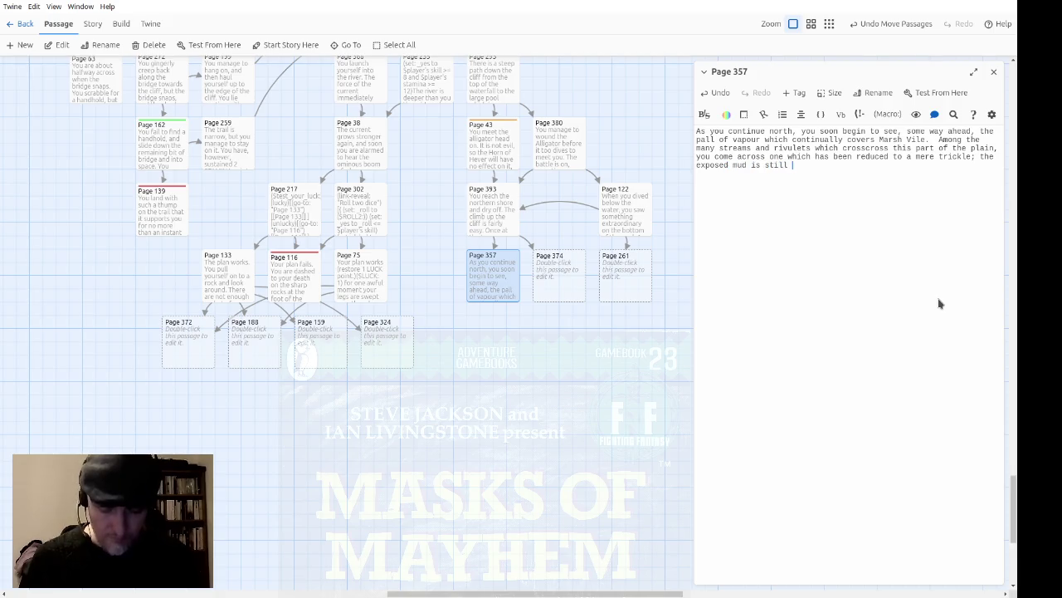
type("damp.  Will you")
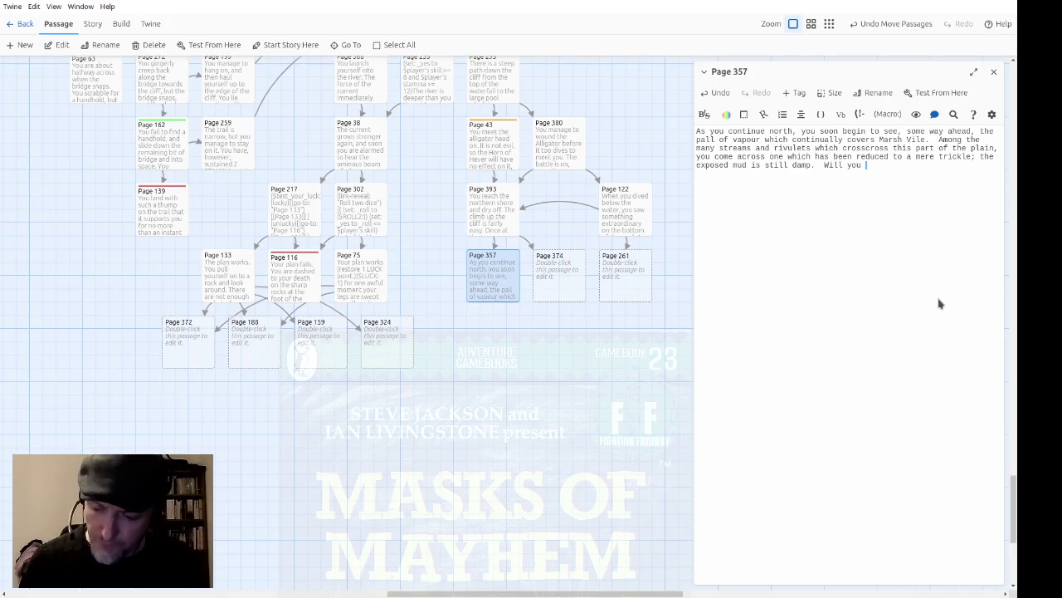
type(" follow it")
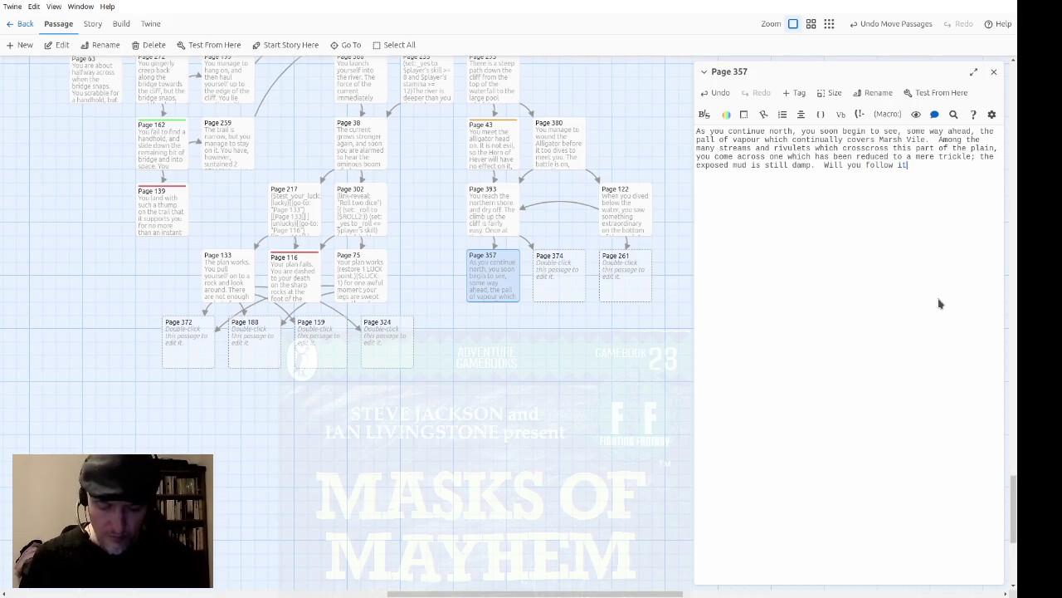
type(" upstream to ")
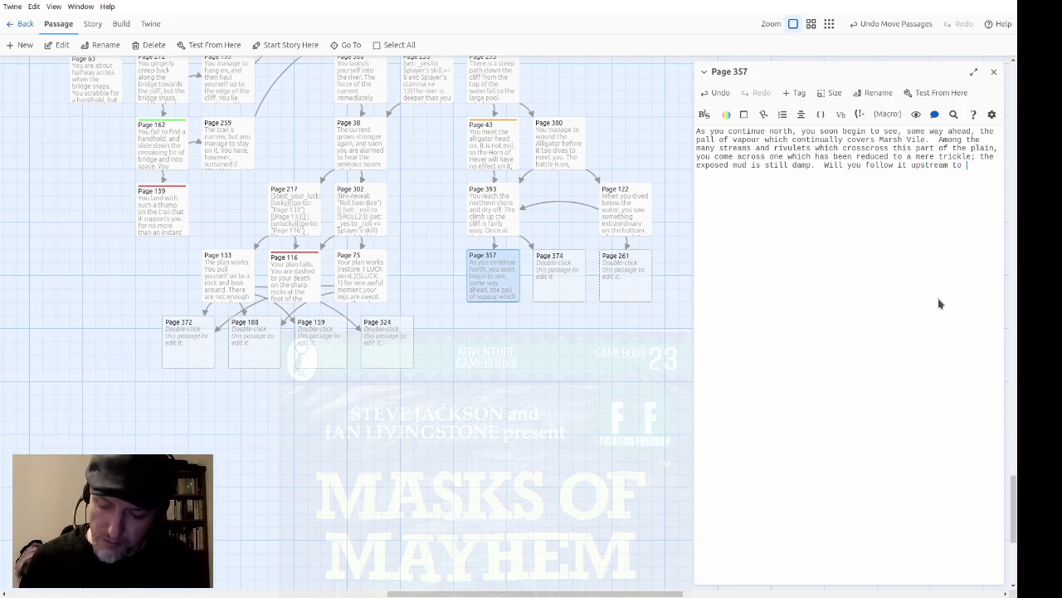
type("find out wh")
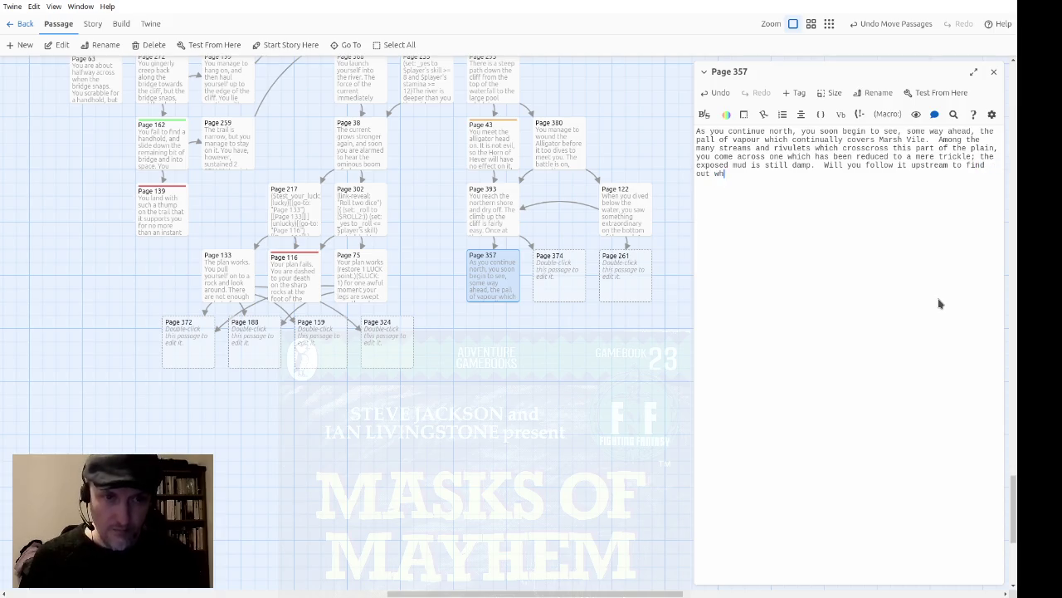
type("at is blocking it")
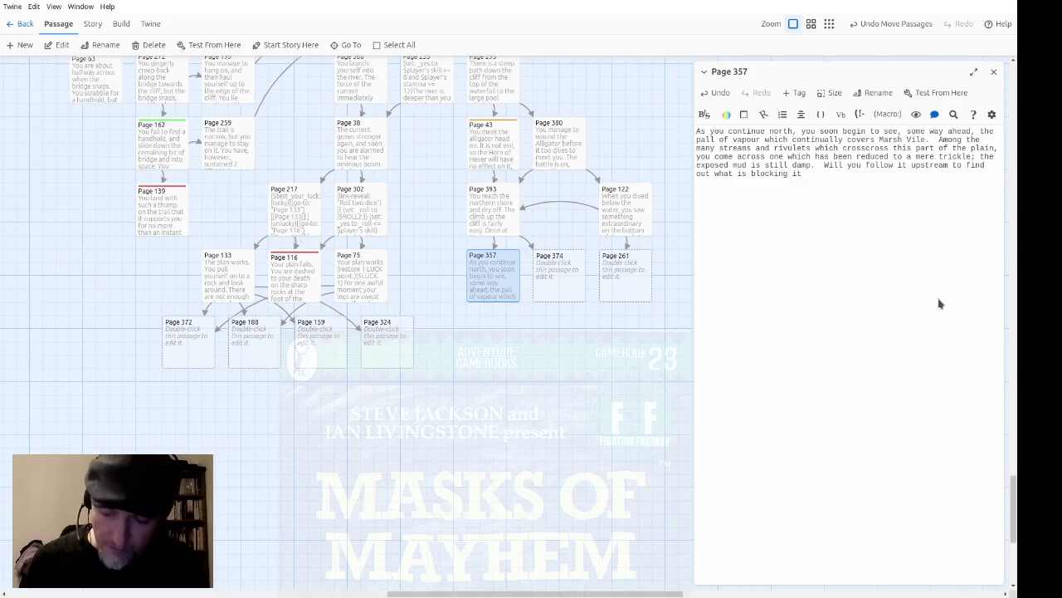
type(" or co")
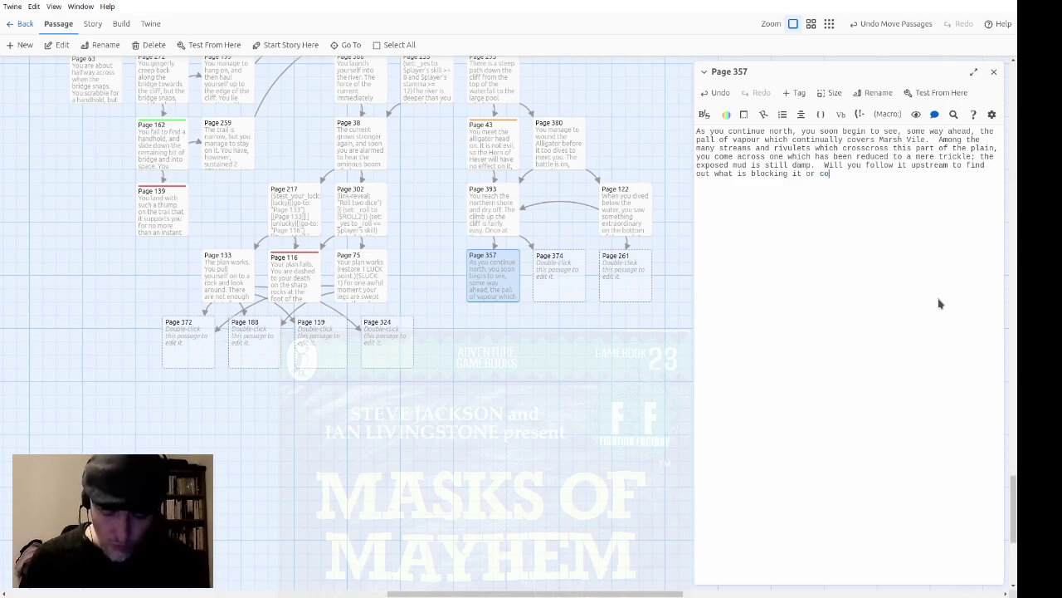
type("ntinue north?")
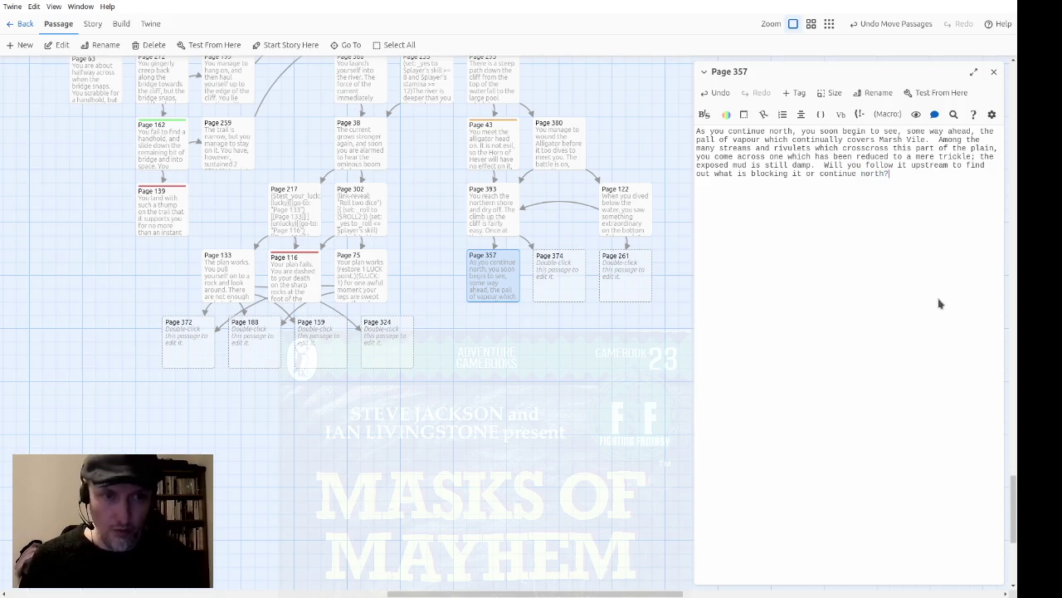
key("Up")
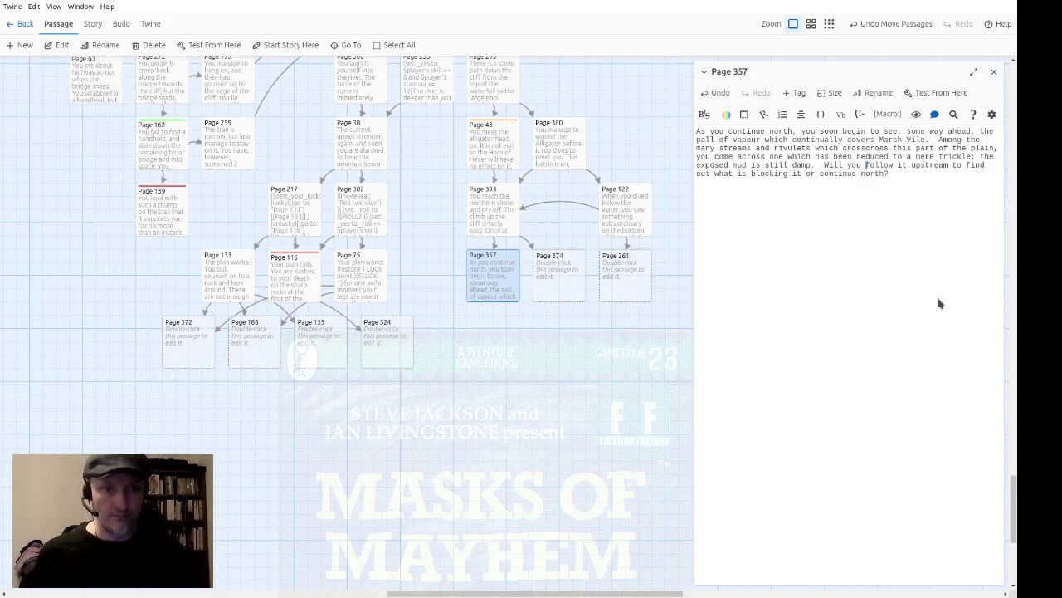
type("[[")
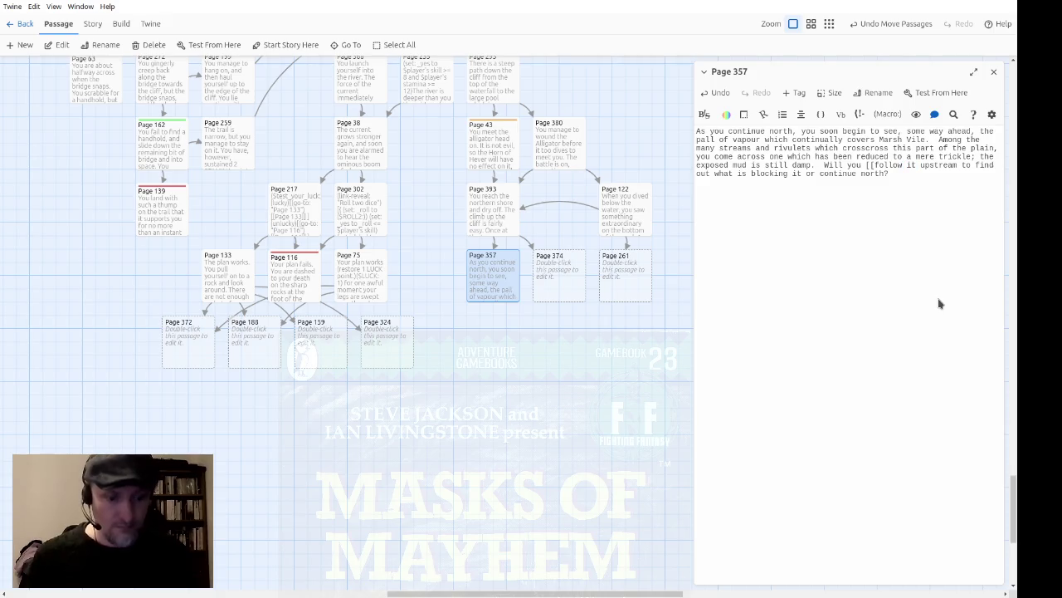
type("->Page ")
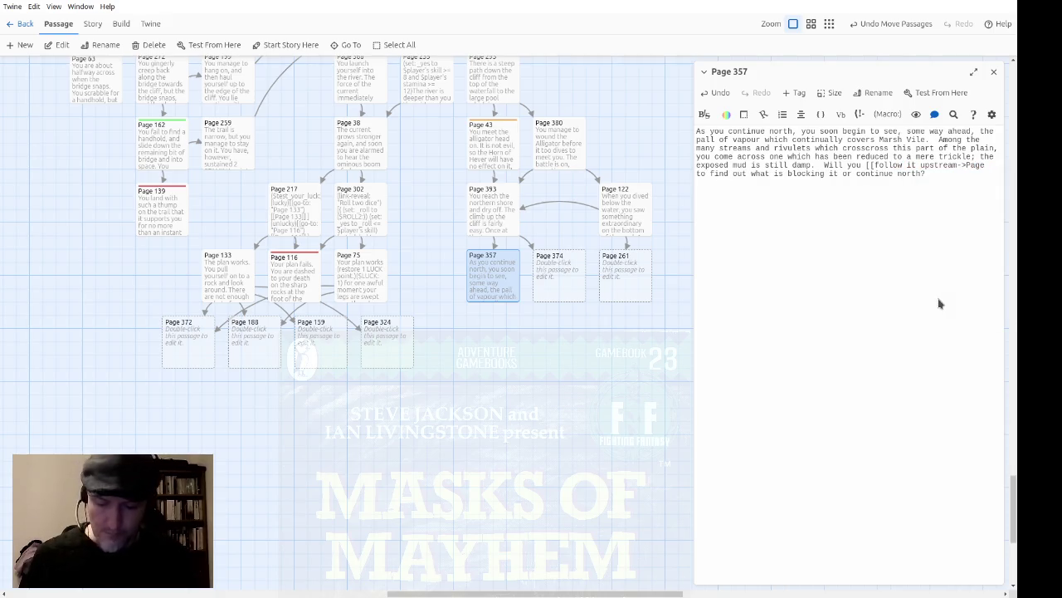
type("25]] ")
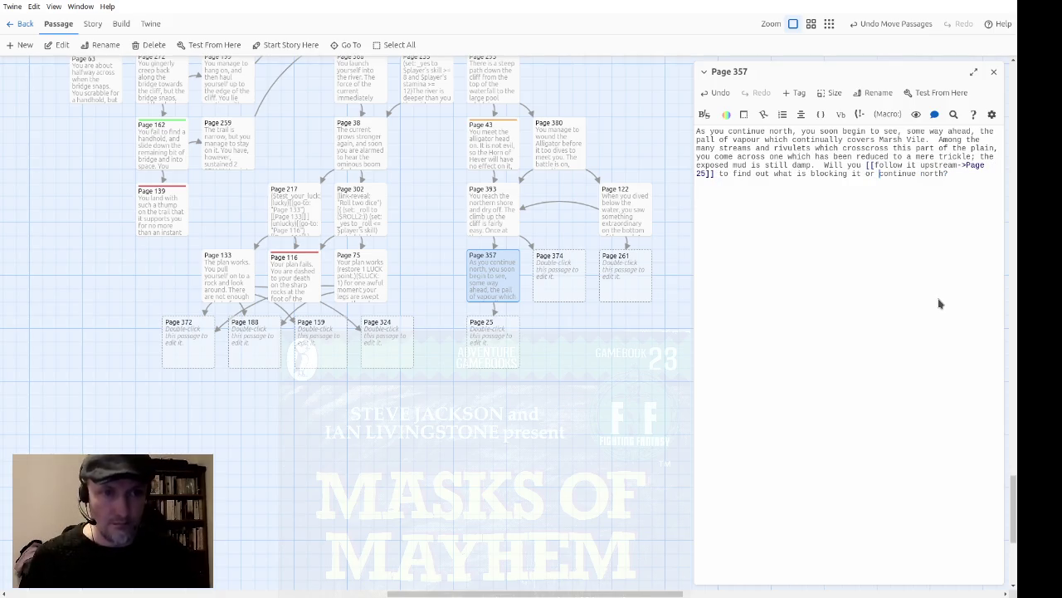
type("[[")
type("->Pag")
type("e 125]]")
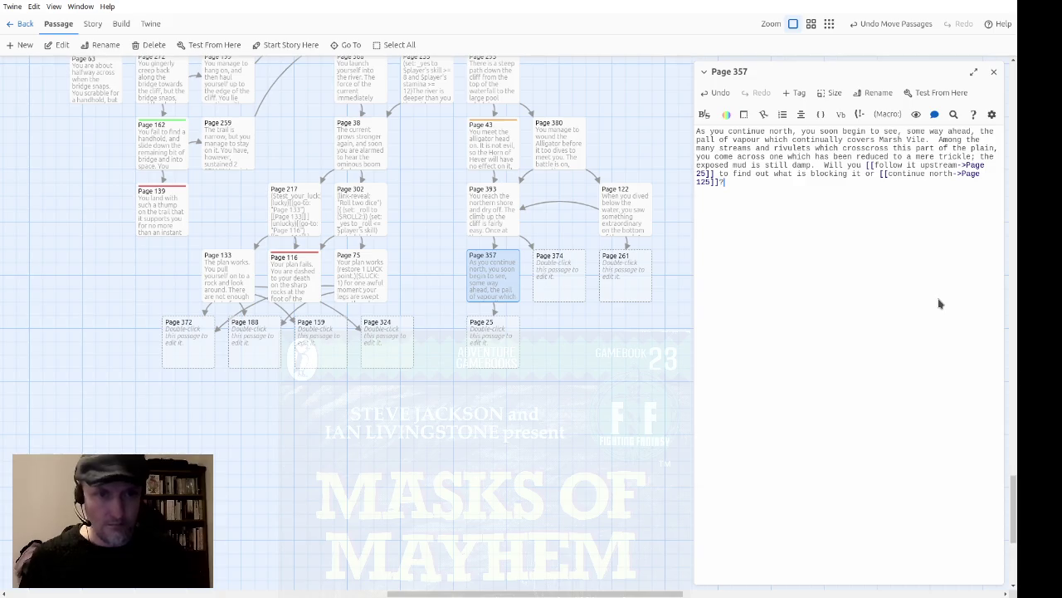
Begin Page 374: easy travel to the northern mountain foothills, using 1 Provisions and camping by a copse.
left_click(992, 73)
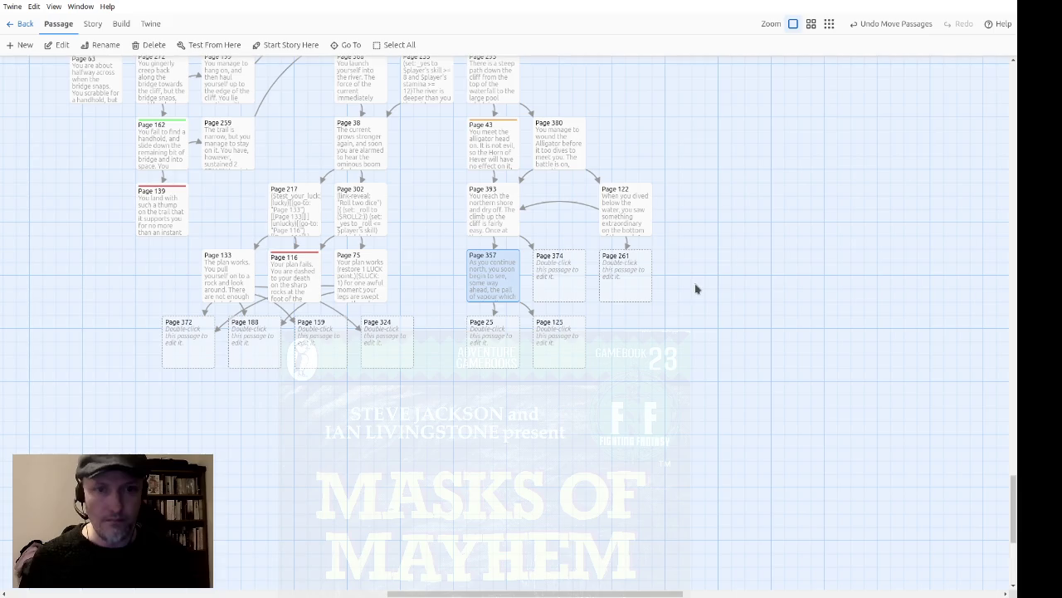
double_click(553, 287)
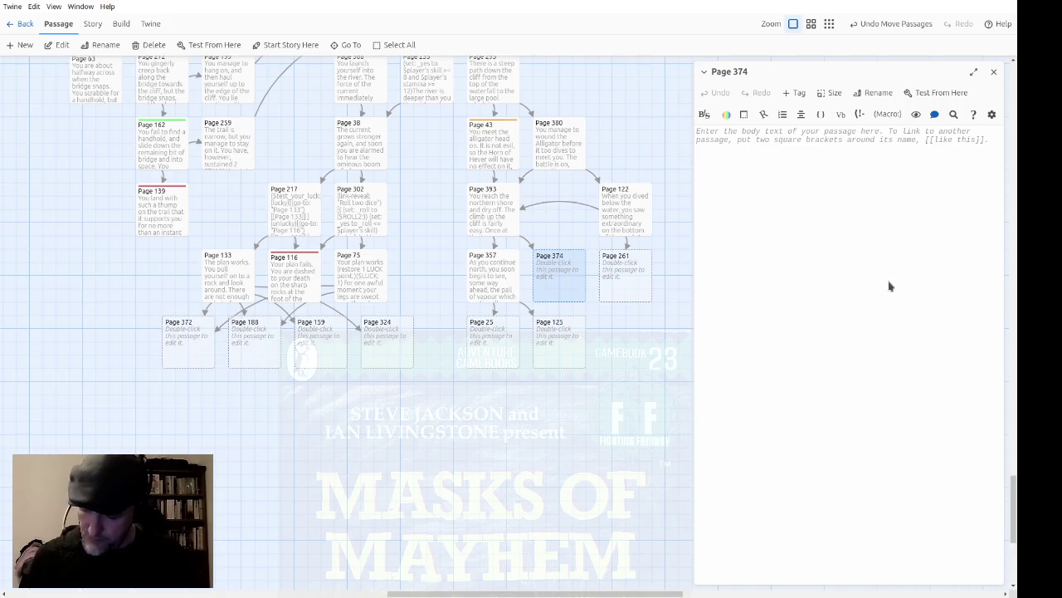
type("You tr")
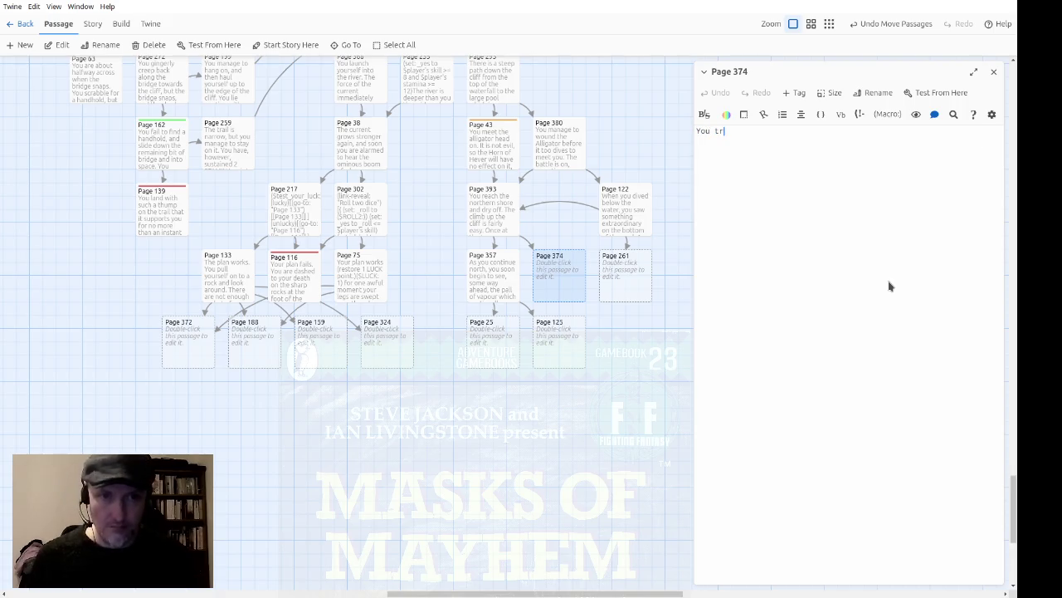
type("avel by eas")
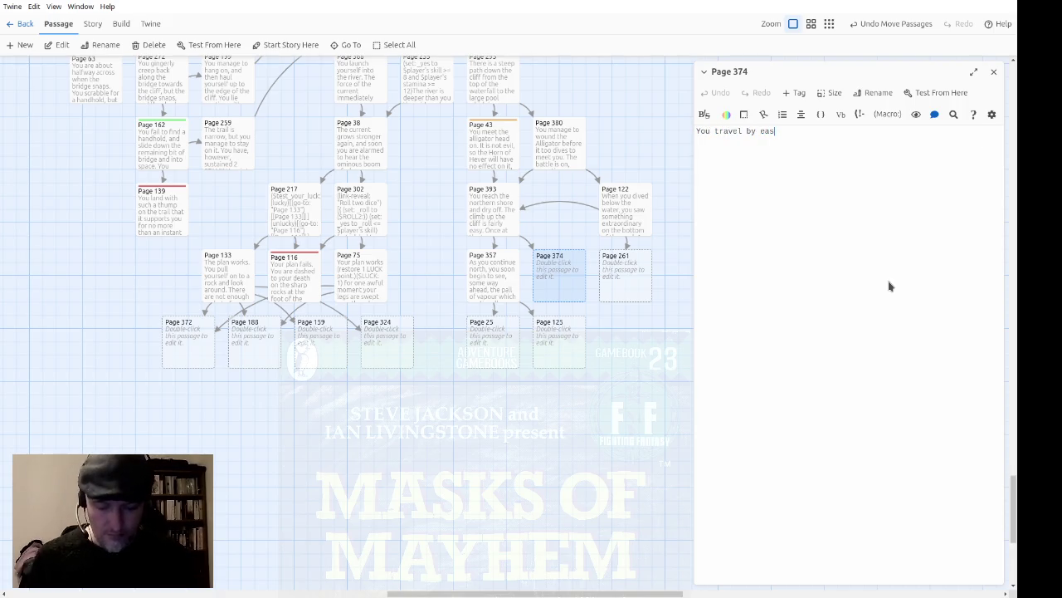
type("y stages to the ")
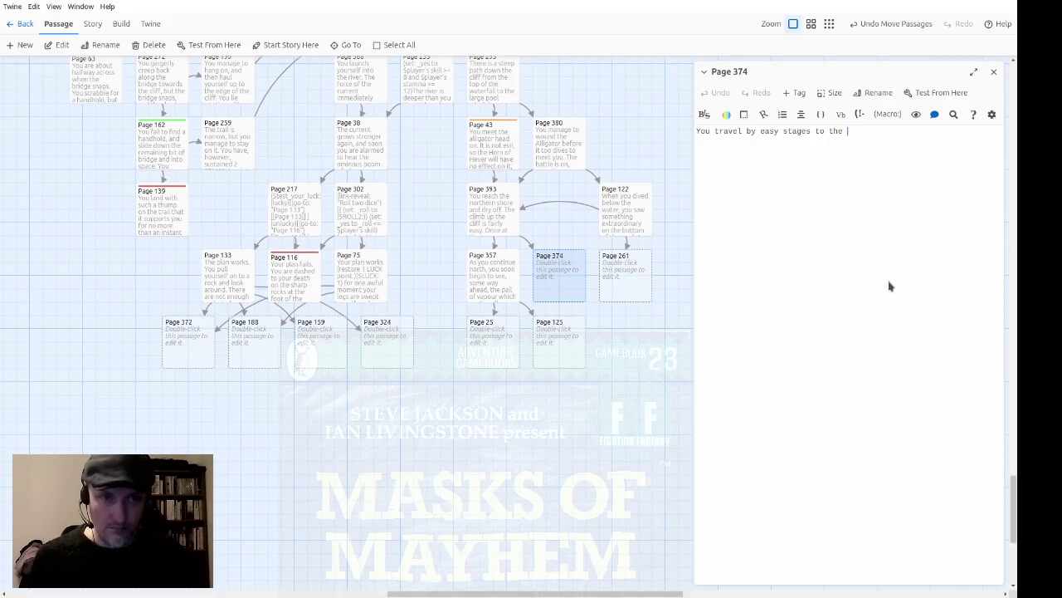
type("foothills ")
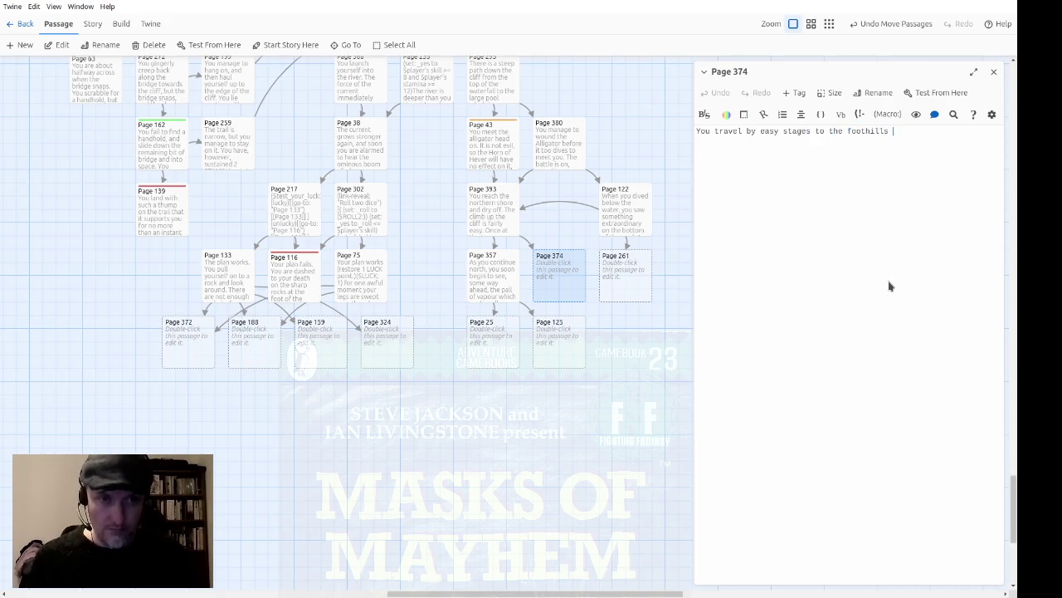
type("of the northern mountain range.")
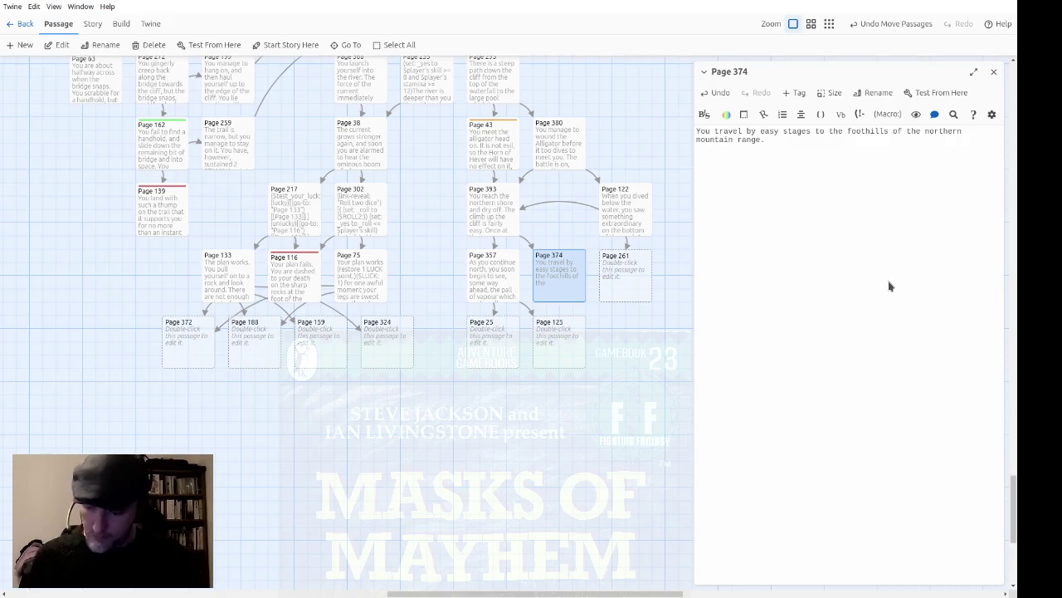
type("  There is")
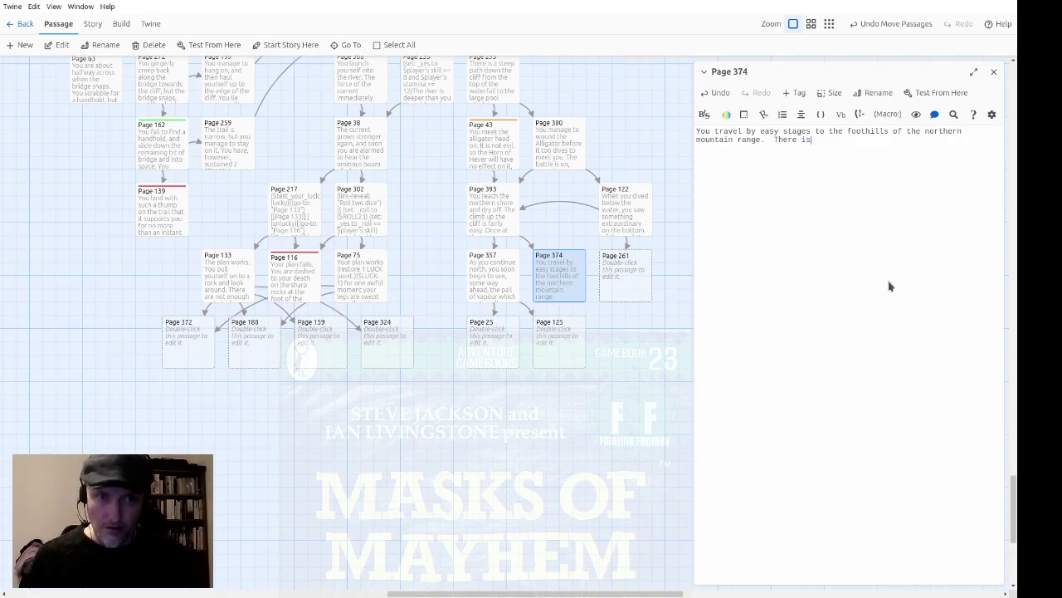
type(" quite a but of")
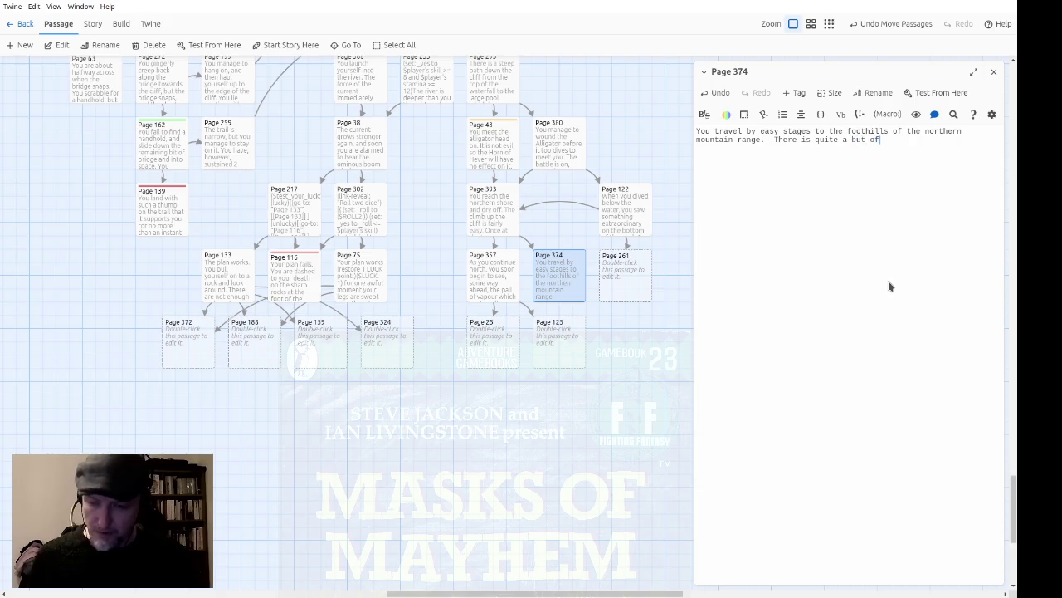
type(" game ")
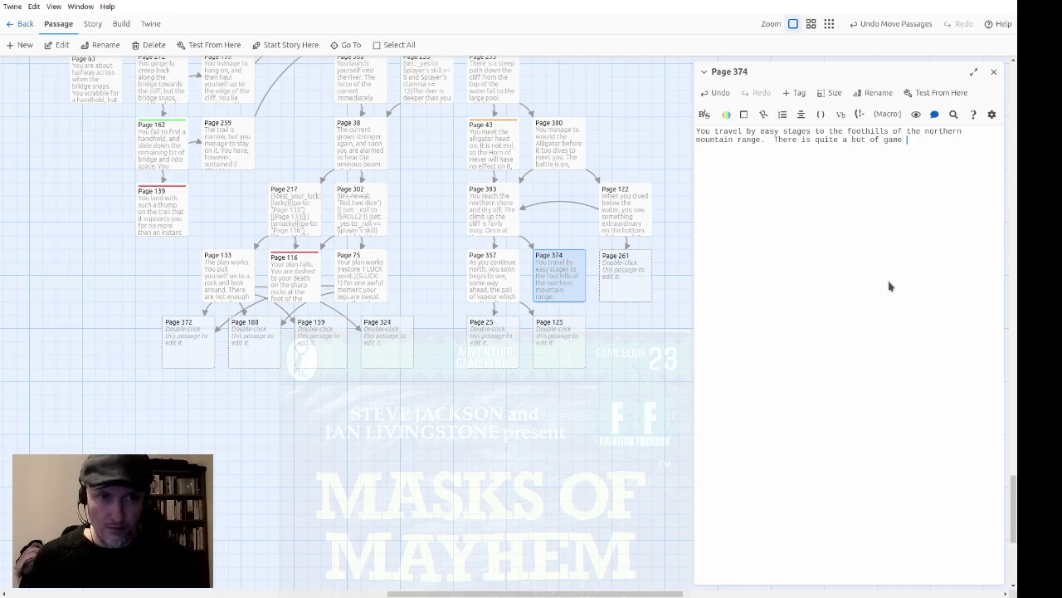
type(", so")
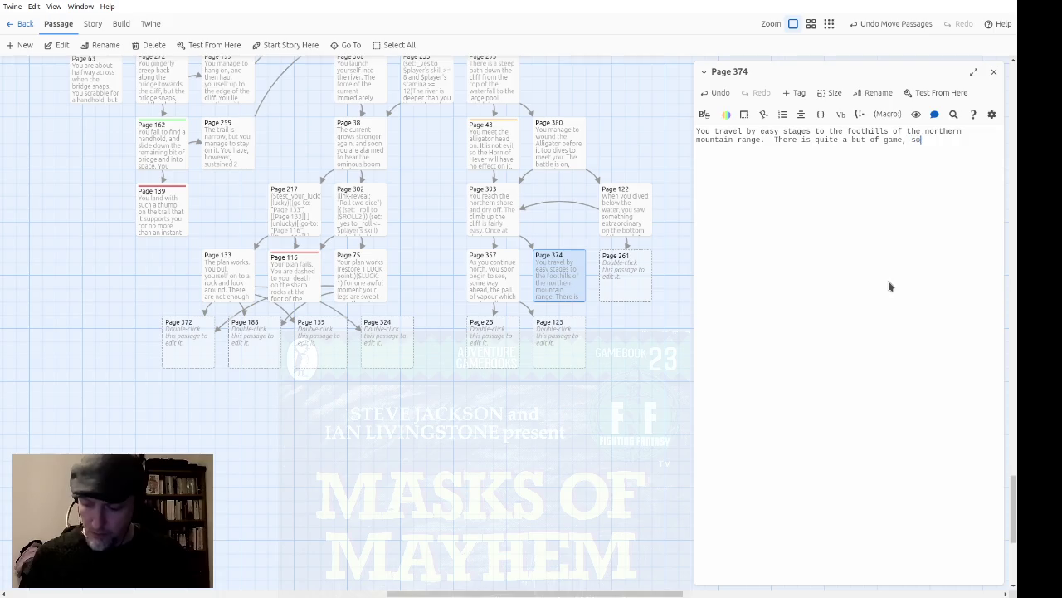
type(" you use up onl")
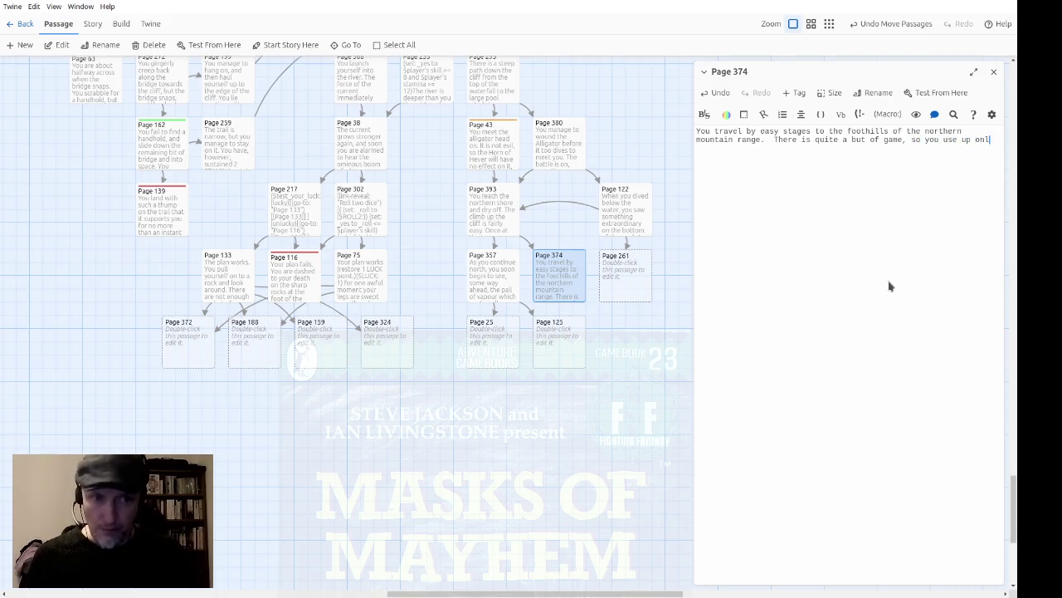
type("y 1 lot ")
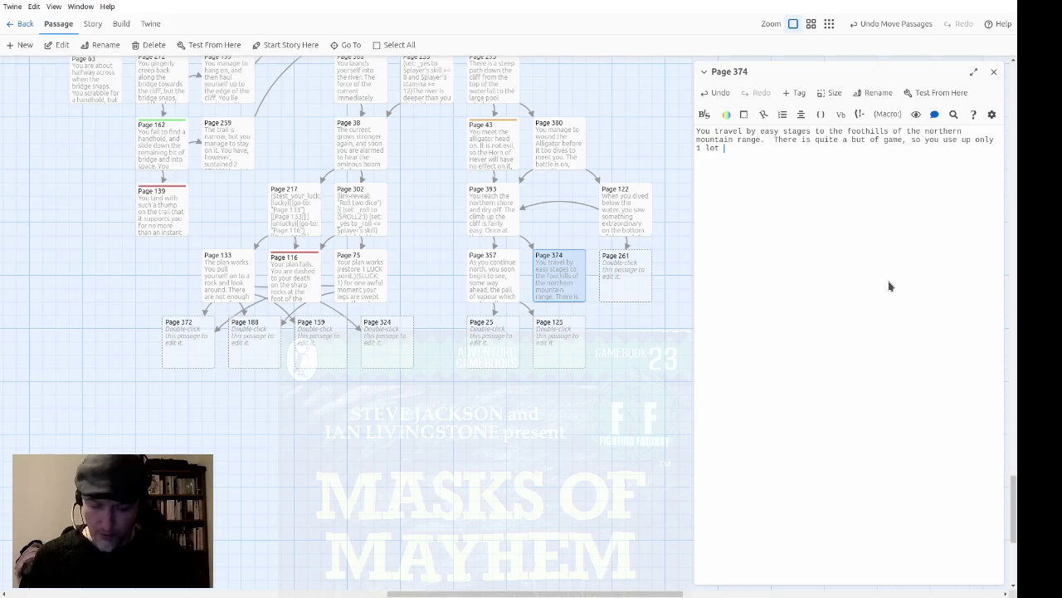
type("of Provisio")
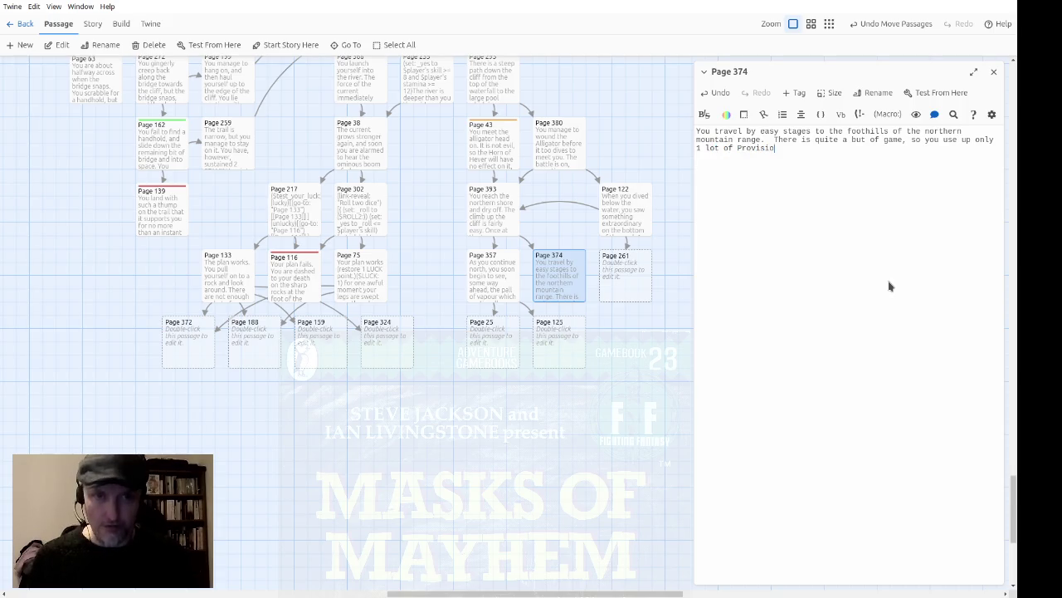
type("ns.  O")
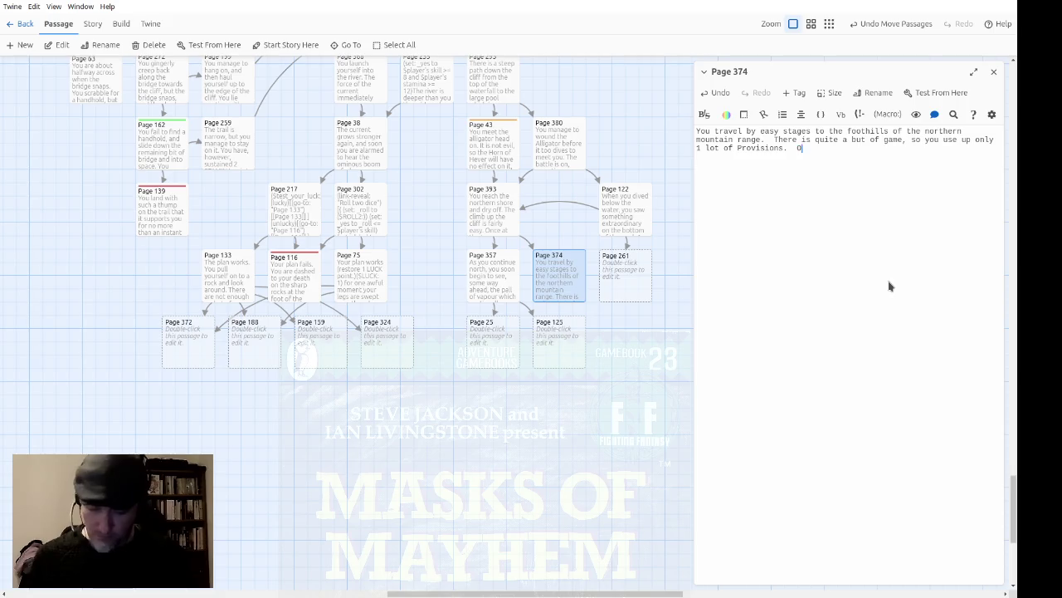
type("ne nigh")
type("t, you camp")
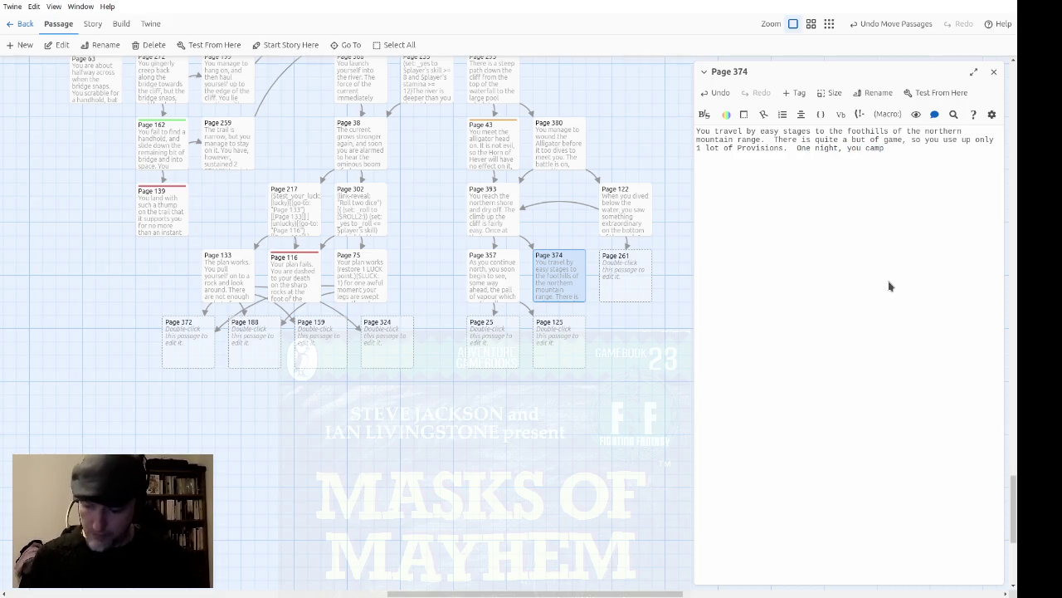
type(" by ")
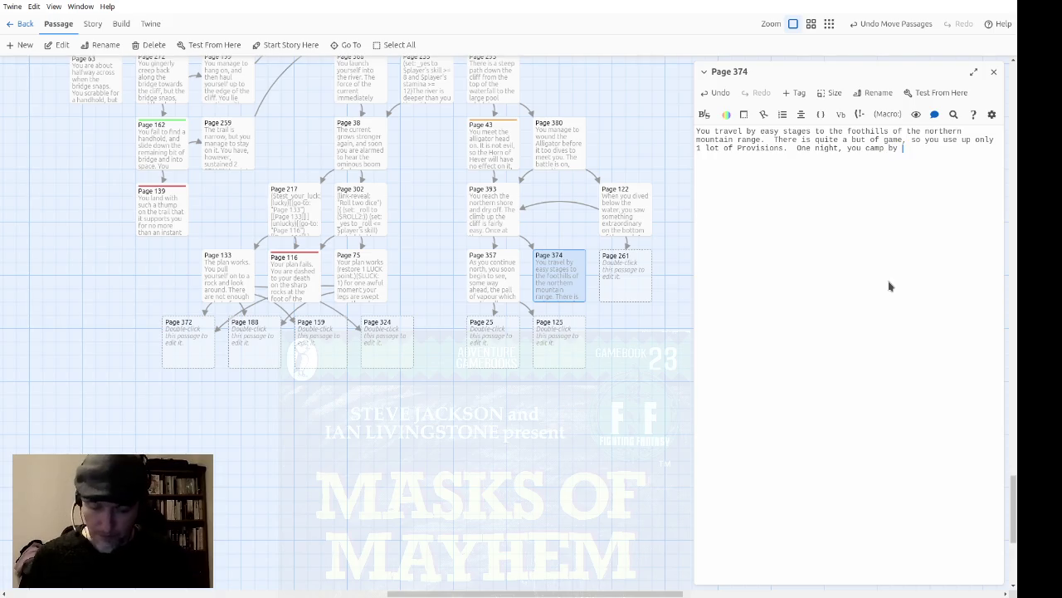
type("a copse")
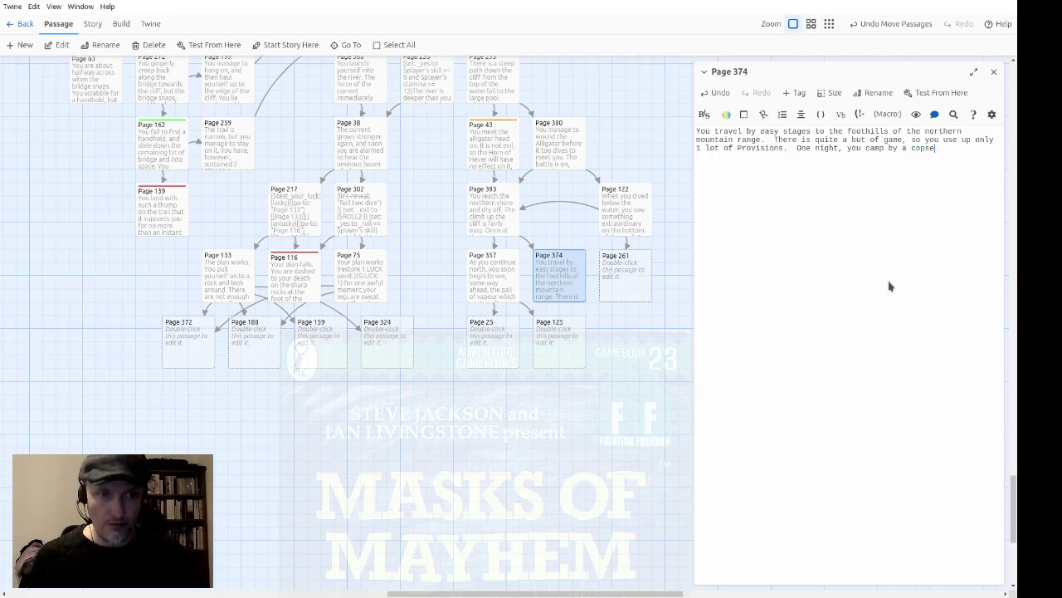
type("($PROV")
type("ID")
Fix the $PROVISIONS: -1 macro and end Page 374 linking 'walk through' to Page 113, 'around it' to Page 126.
key("BackSpace")
key("BackSpace")
type("IS")
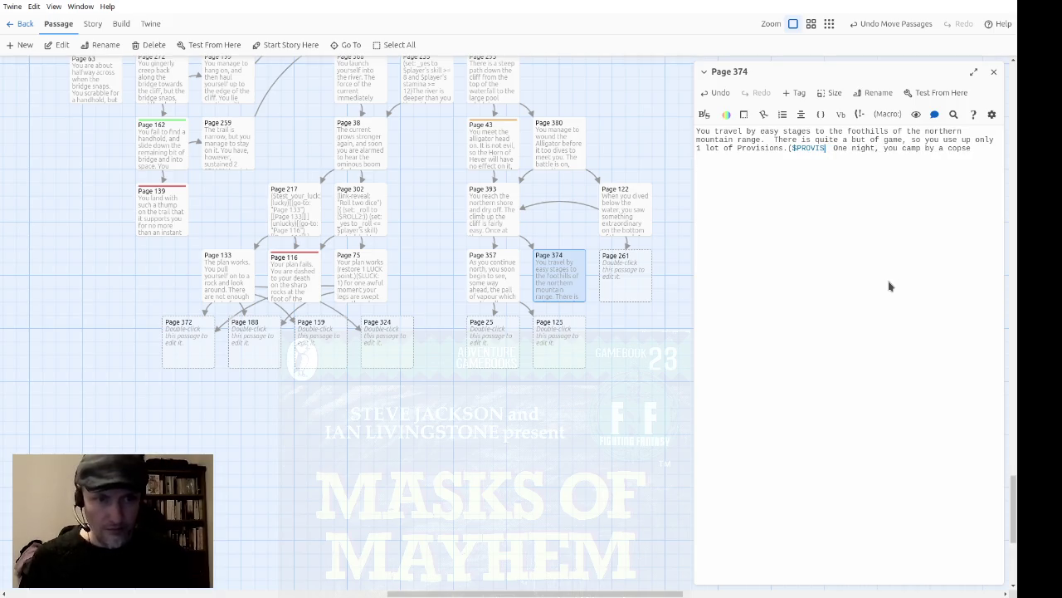
type("IONS: -1")
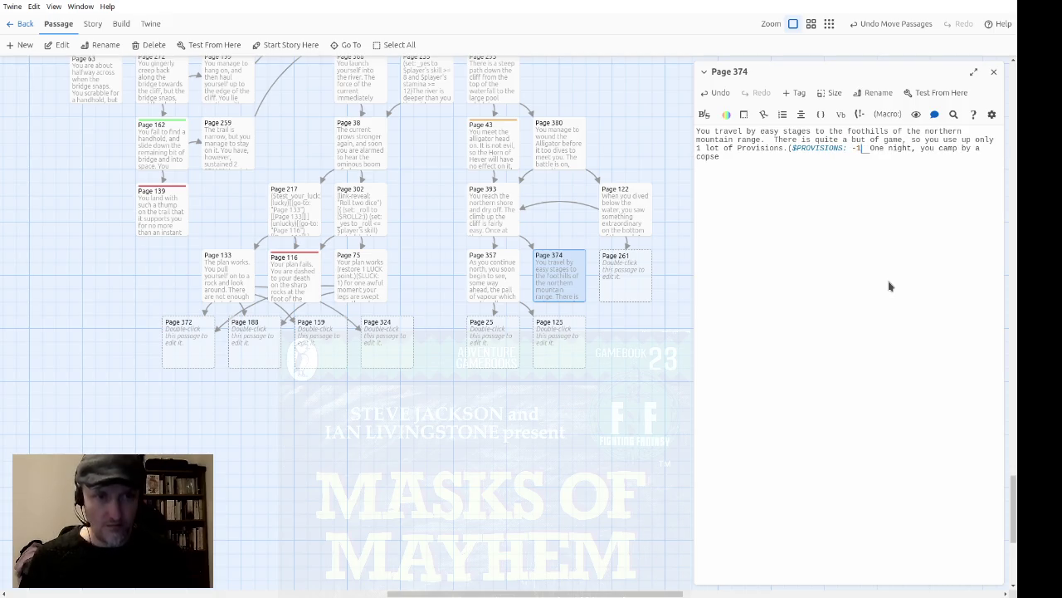
type(")")
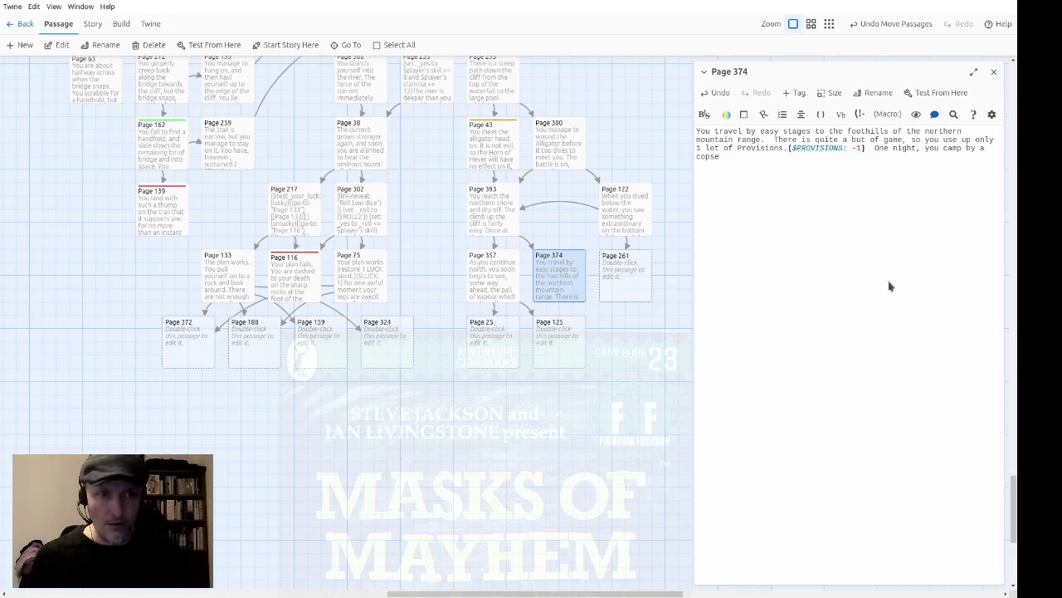
left_click(889, 286)
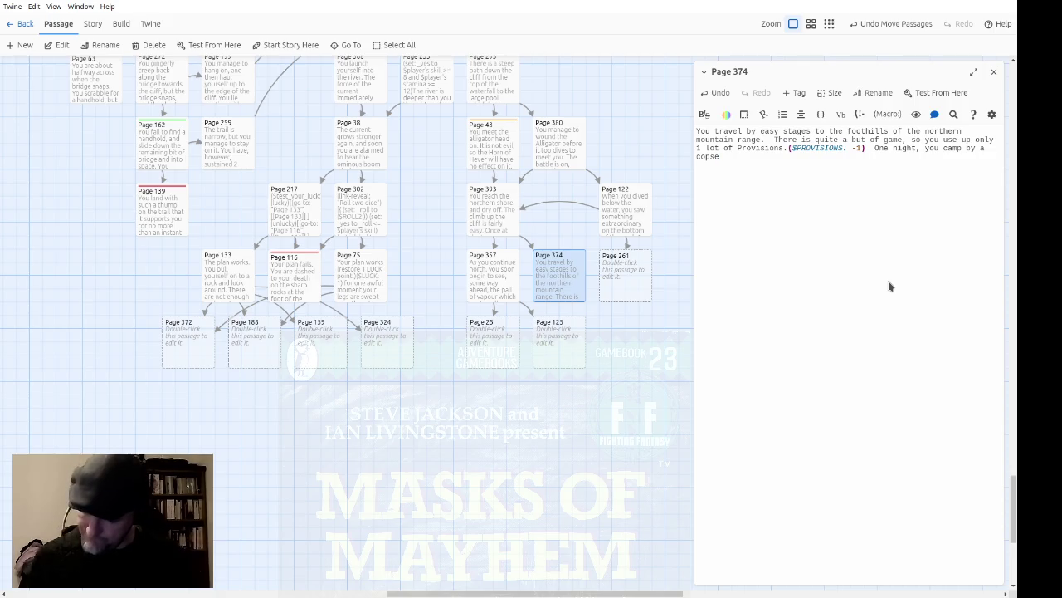
type(".In the morni")
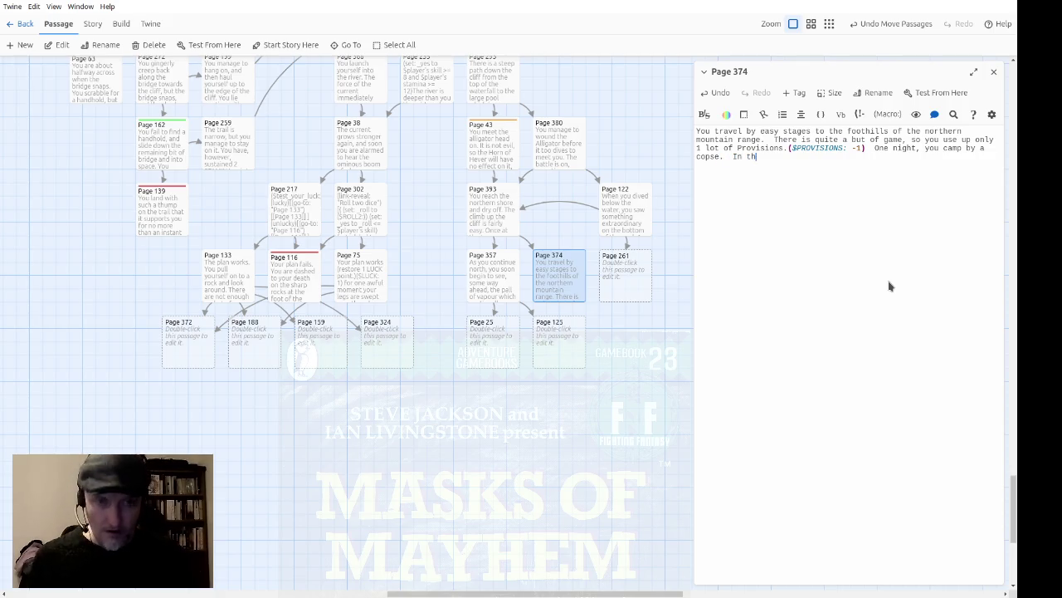
type("ng")
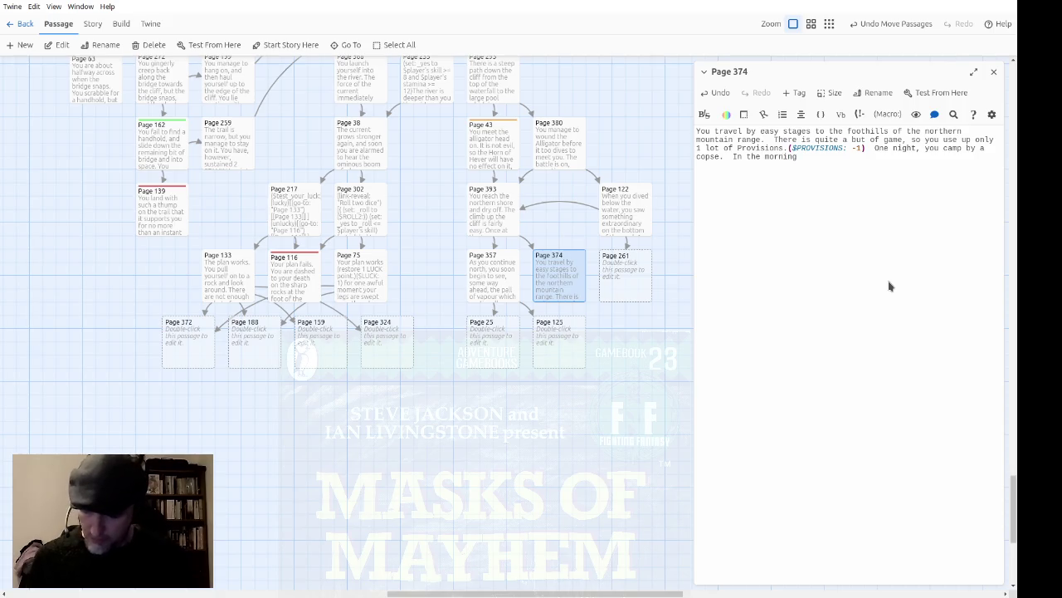
type(", will yo")
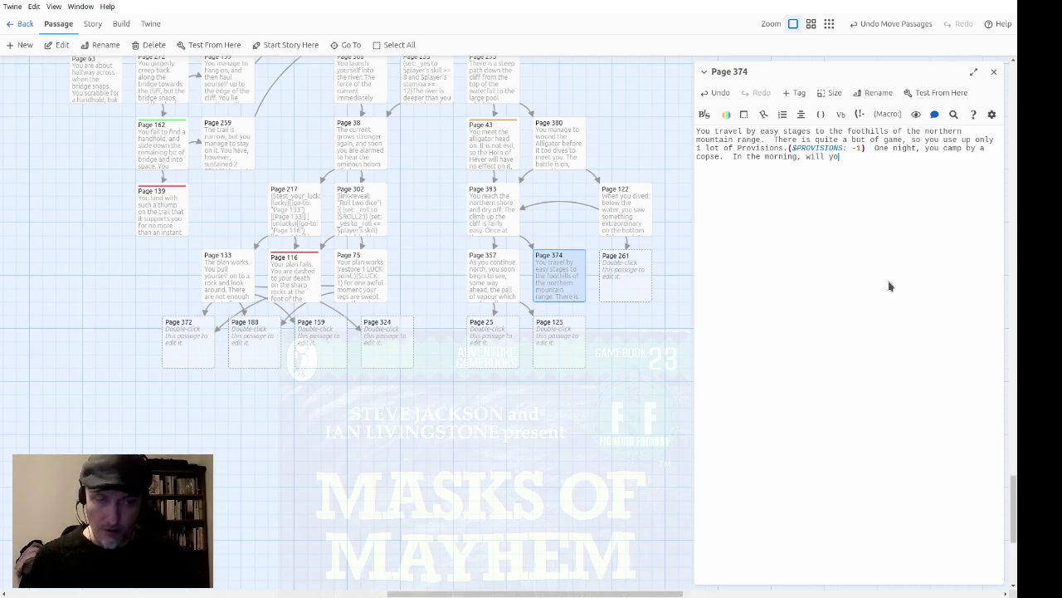
type("u walk through ")
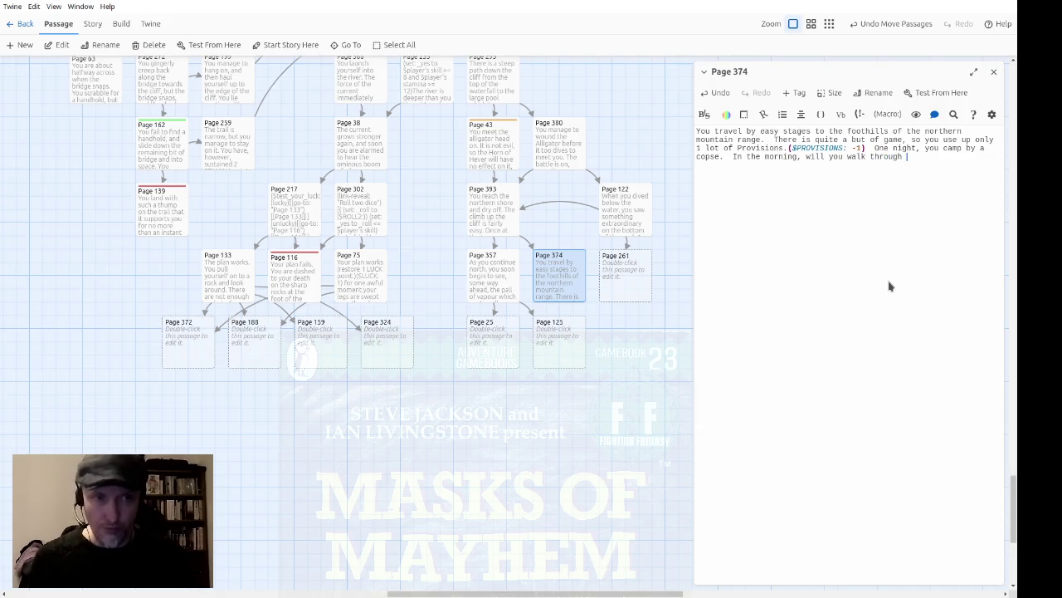
type("the copse")
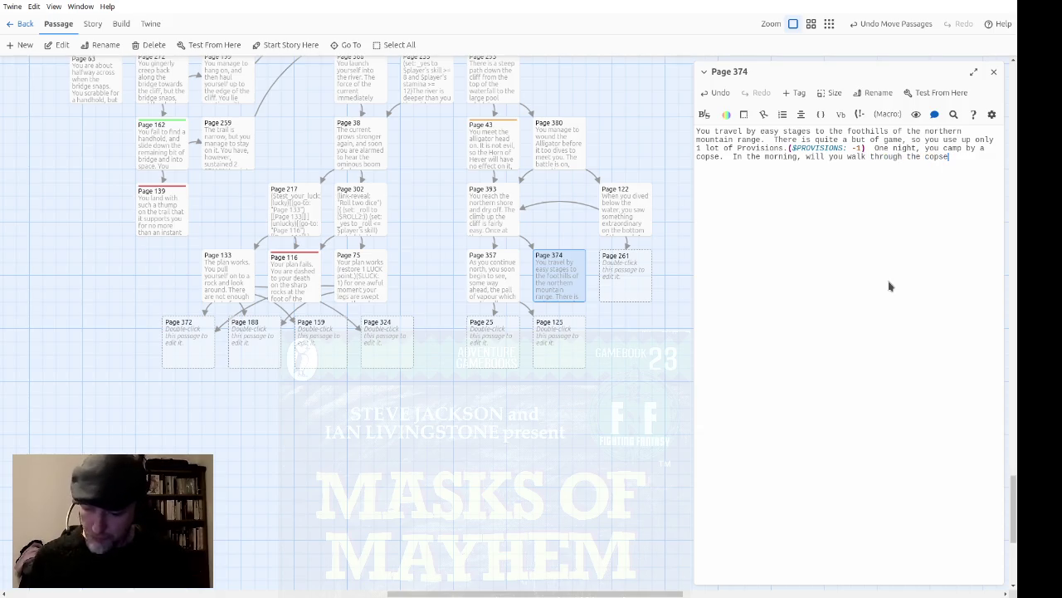
type(" or around it?")
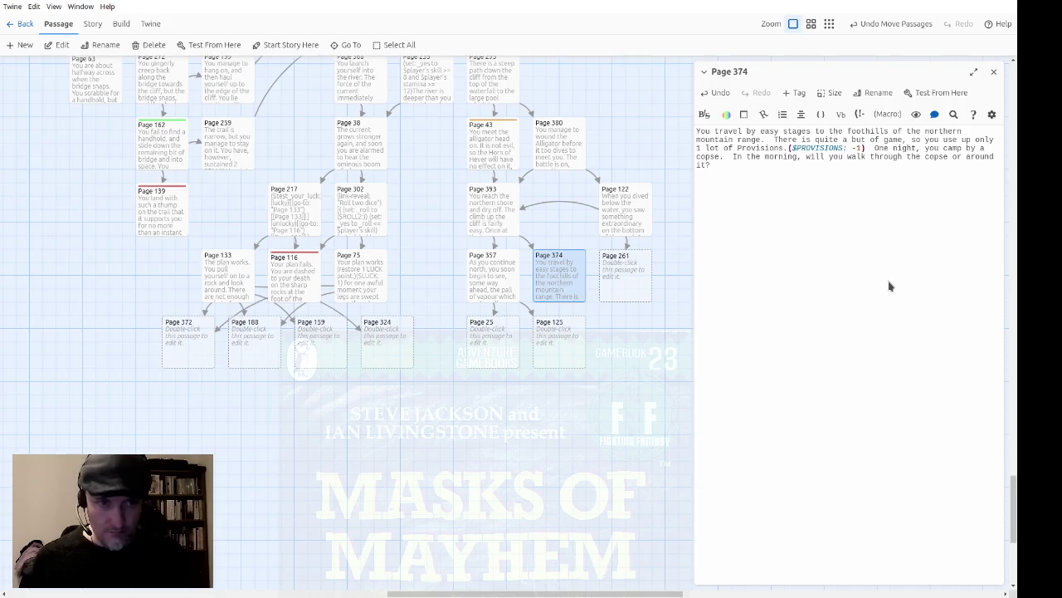
type("[[")
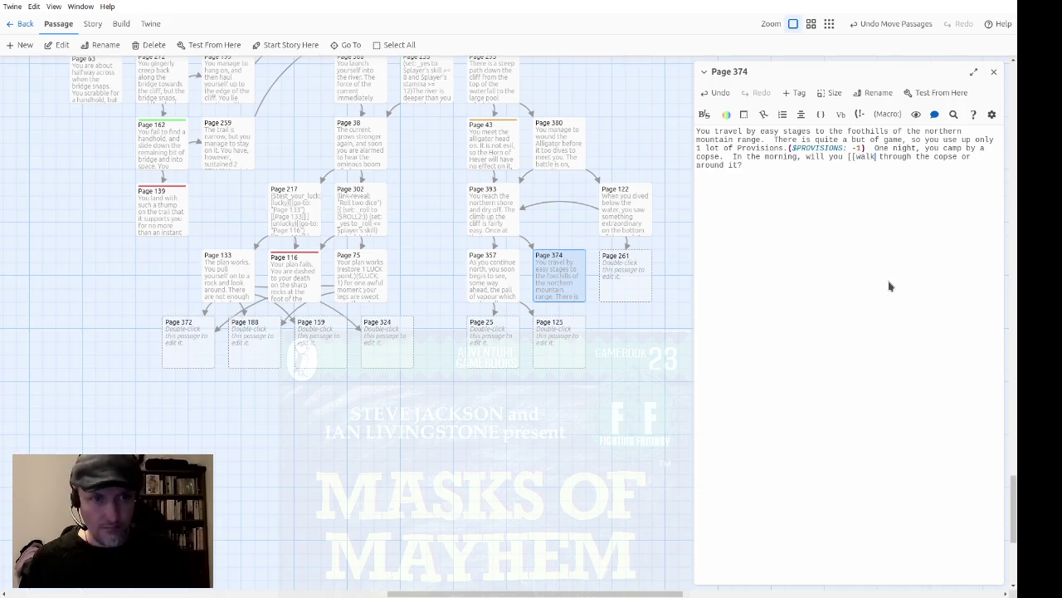
type("->Page ")
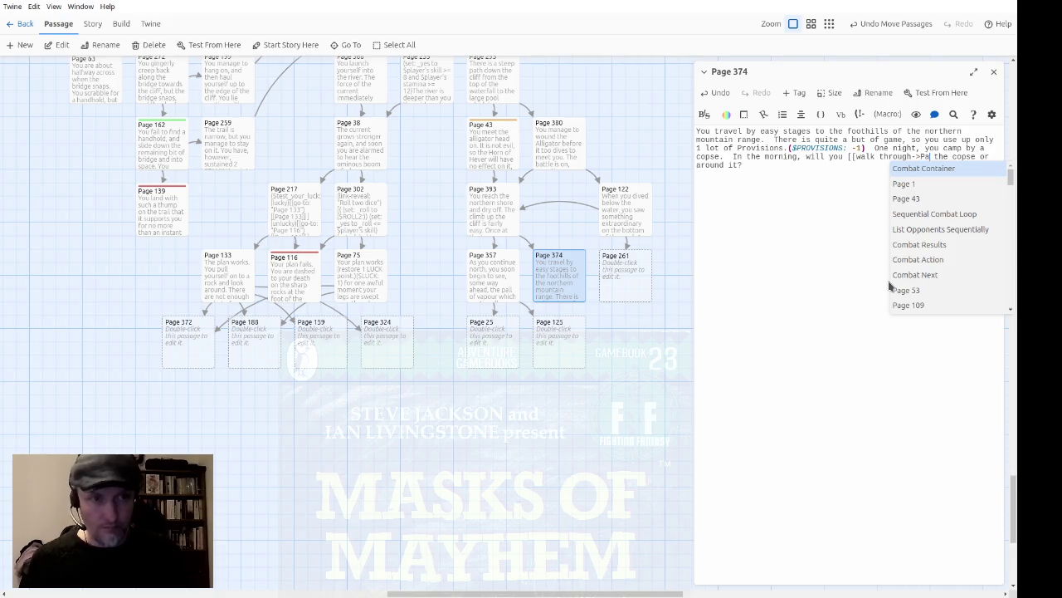
type("113]]")
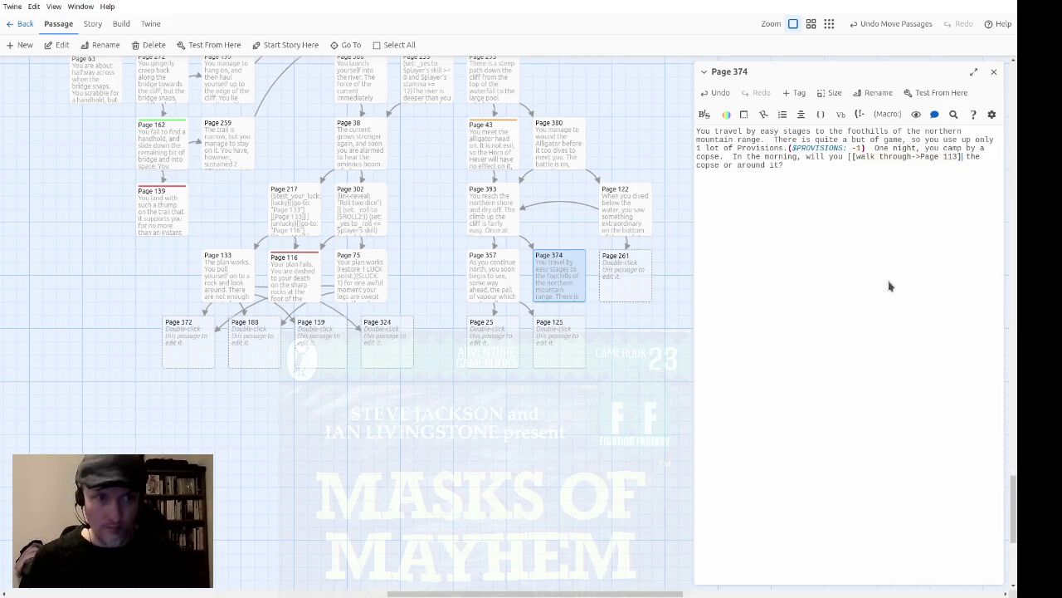
type("[[")
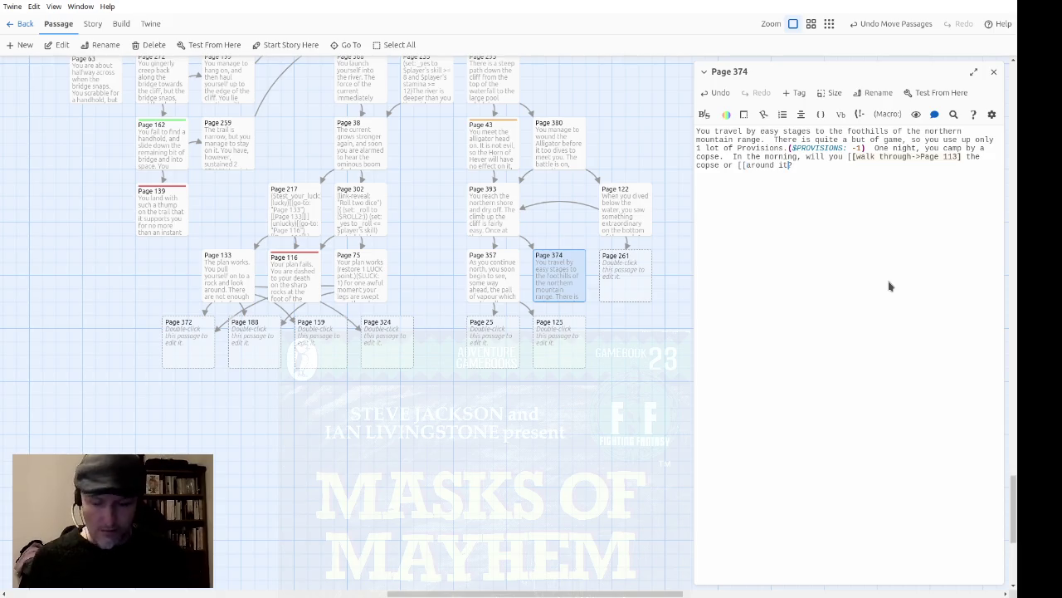
type("->Page 126]]")
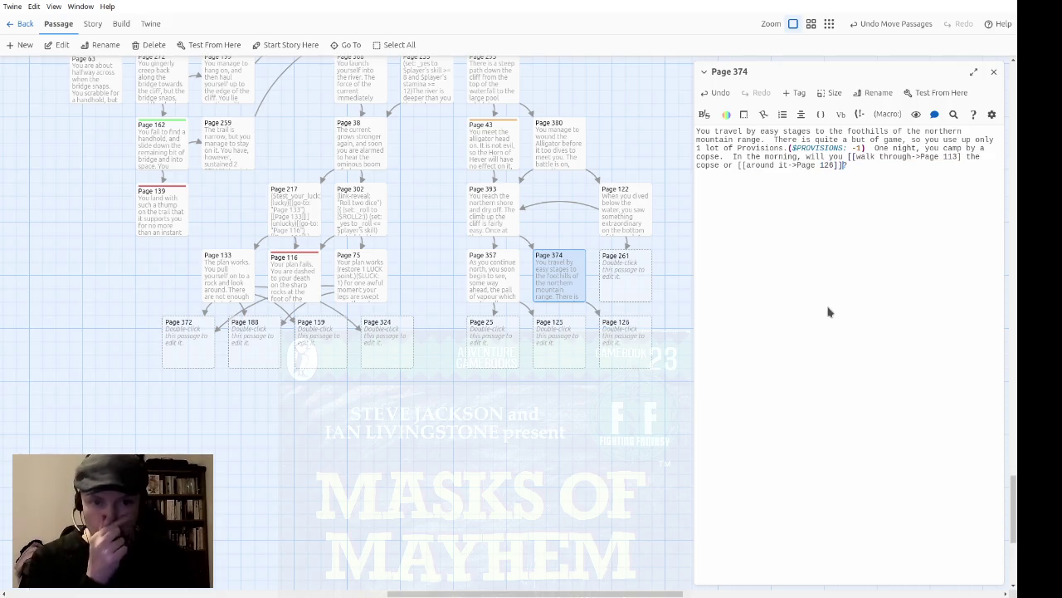
left_click(963, 158)
type("]")
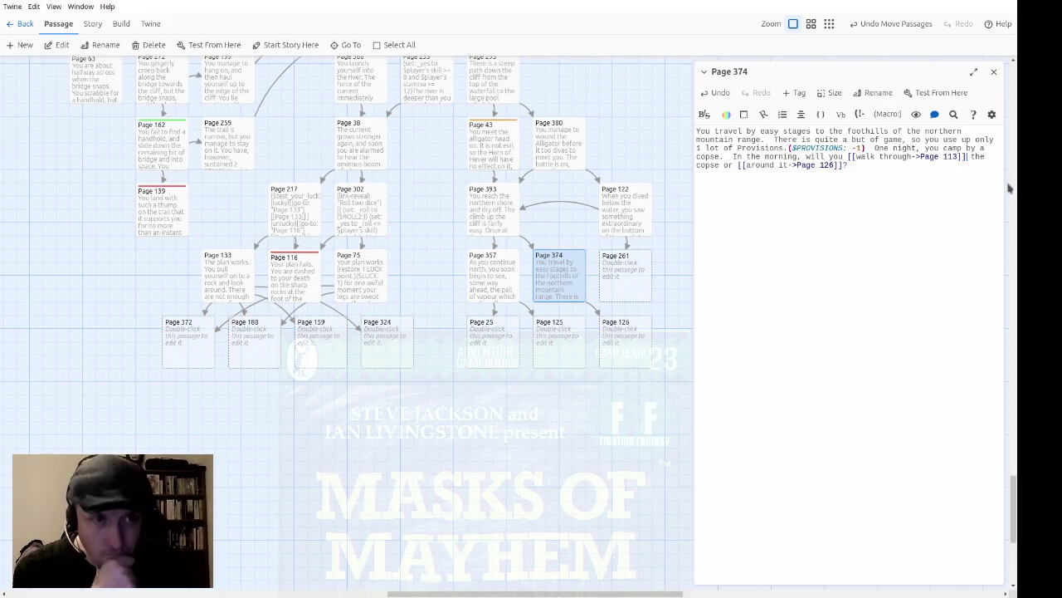
left_click(994, 72)
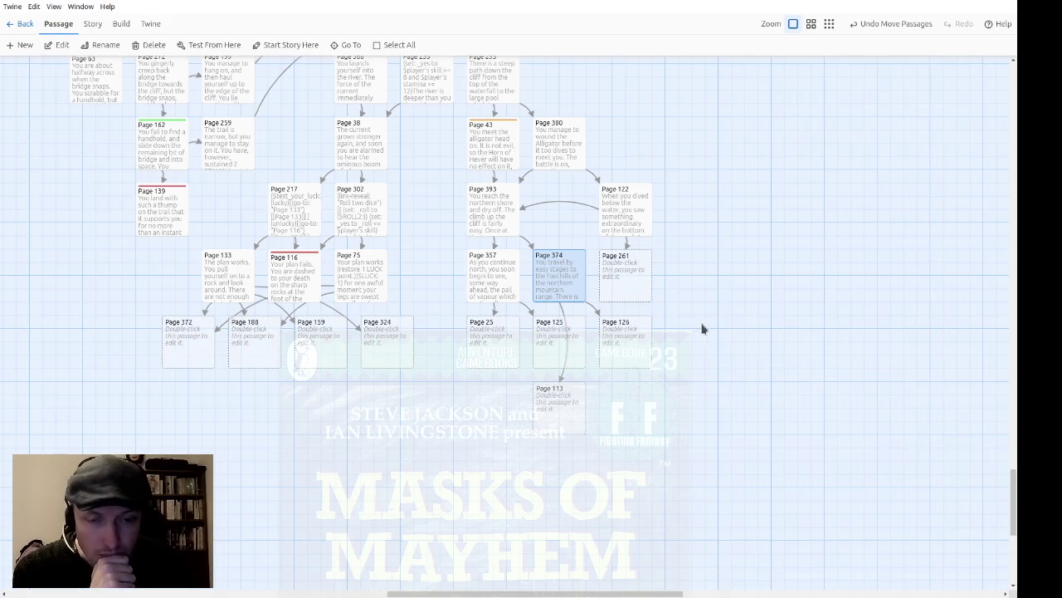
Drag Pages 122, 261 and 374 right, then place Pages 126 and 113 in the row beneath them.
mouse_move(728, 295)
left_mouse_down()
mouse_move(661, 271)
mouse_move(561, 209)
left_mouse_up()
left_click_drag(550, 264, 620, 262)
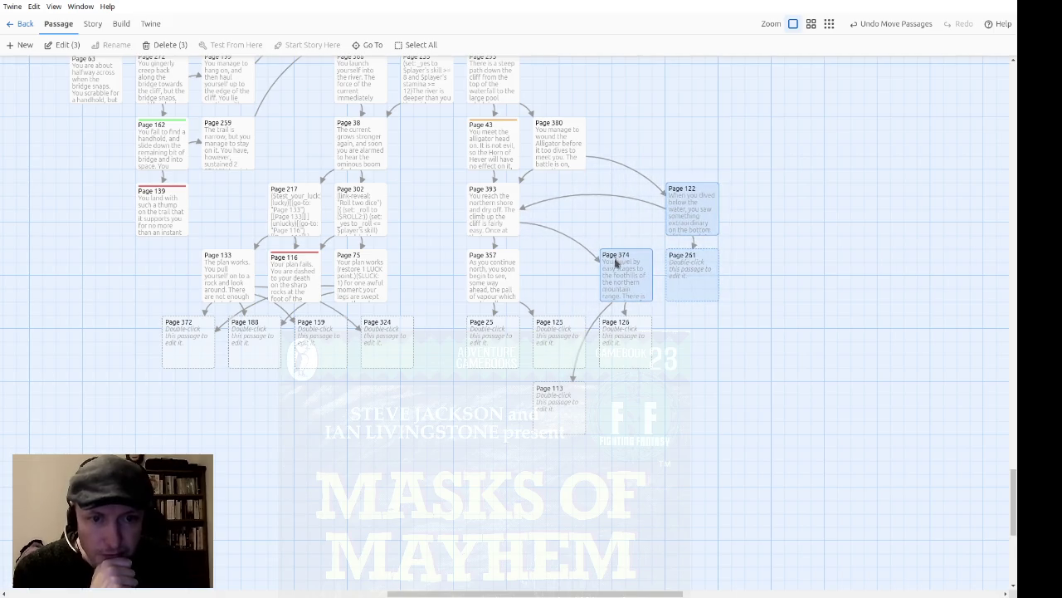
left_click(670, 368)
left_click_drag(633, 346, 694, 349)
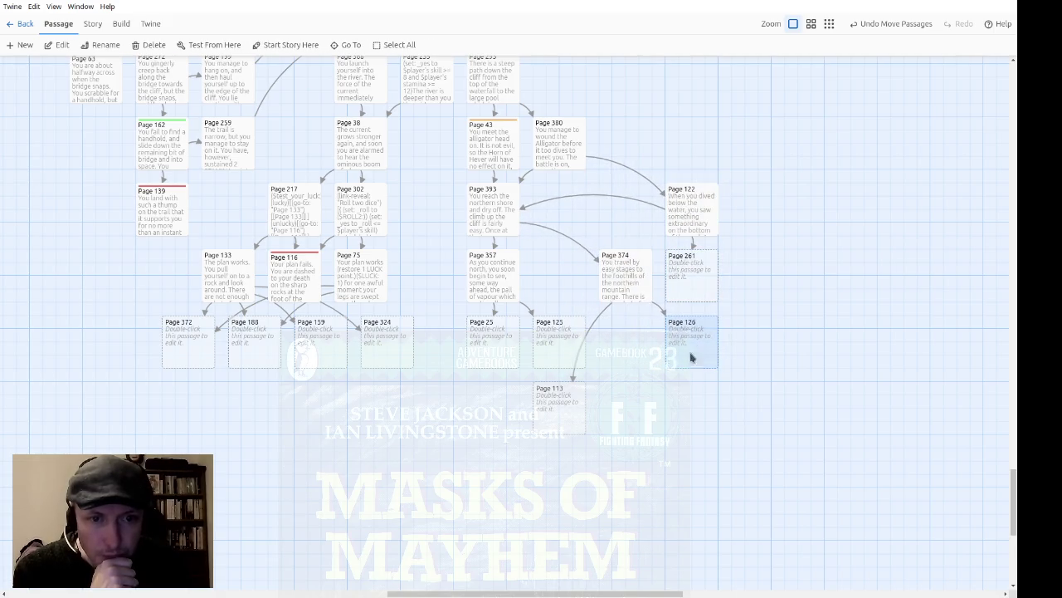
left_click_drag(540, 418, 628, 356)
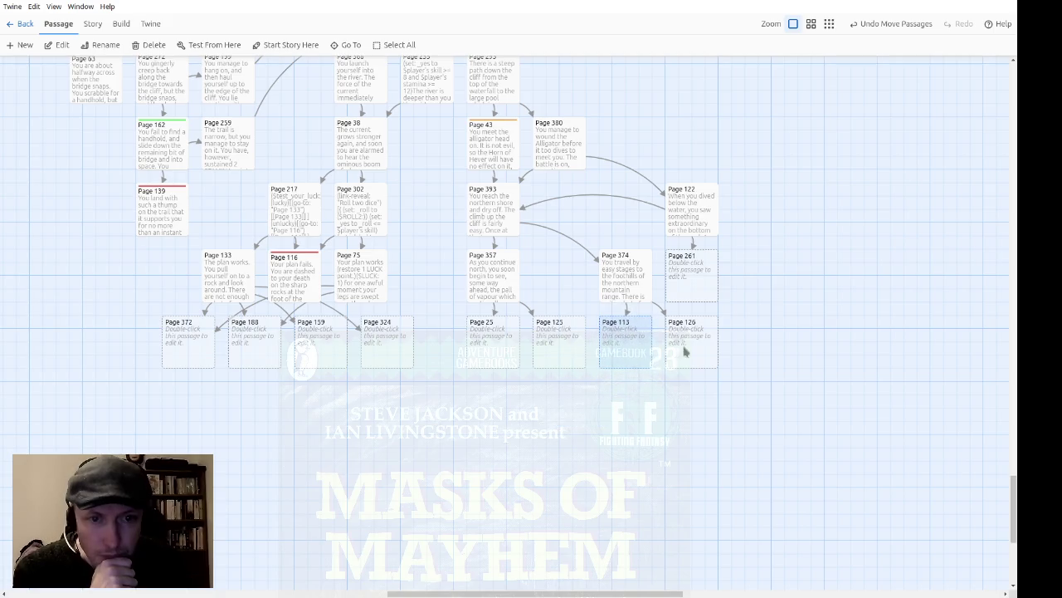
Open empty Page 261 for editing and nudge it slightly right on the map.
left_click(808, 402)
double_click(701, 270)
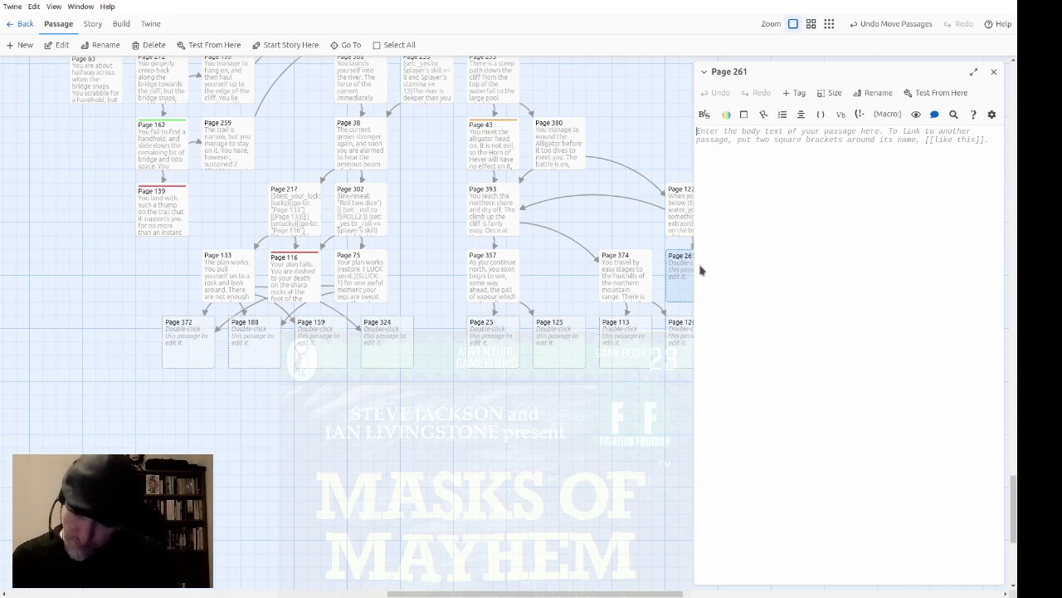
scroll(465, 429, "right", 4)
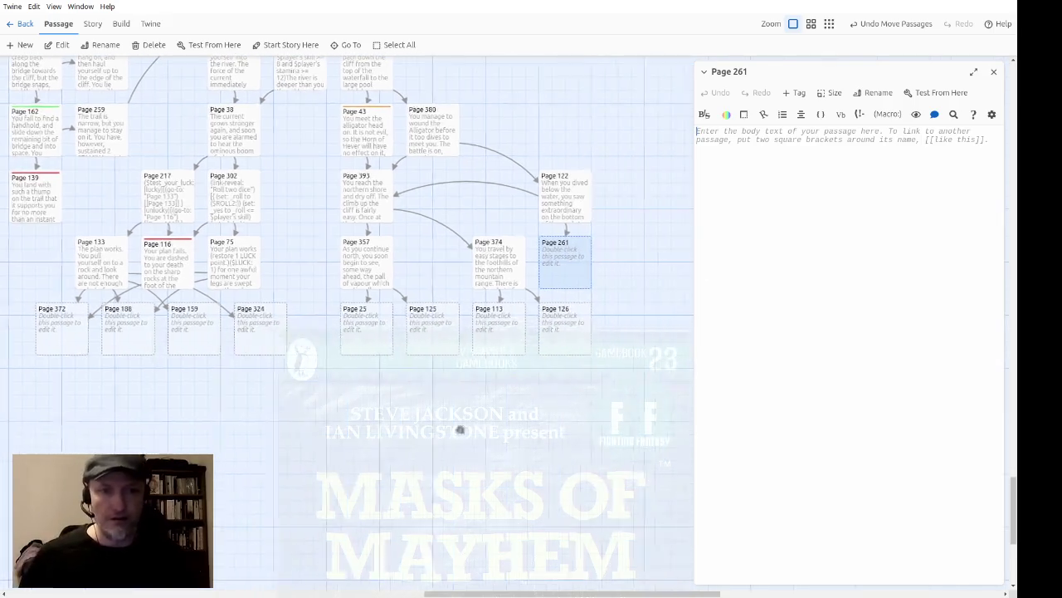
left_click_drag(536, 263, 605, 260)
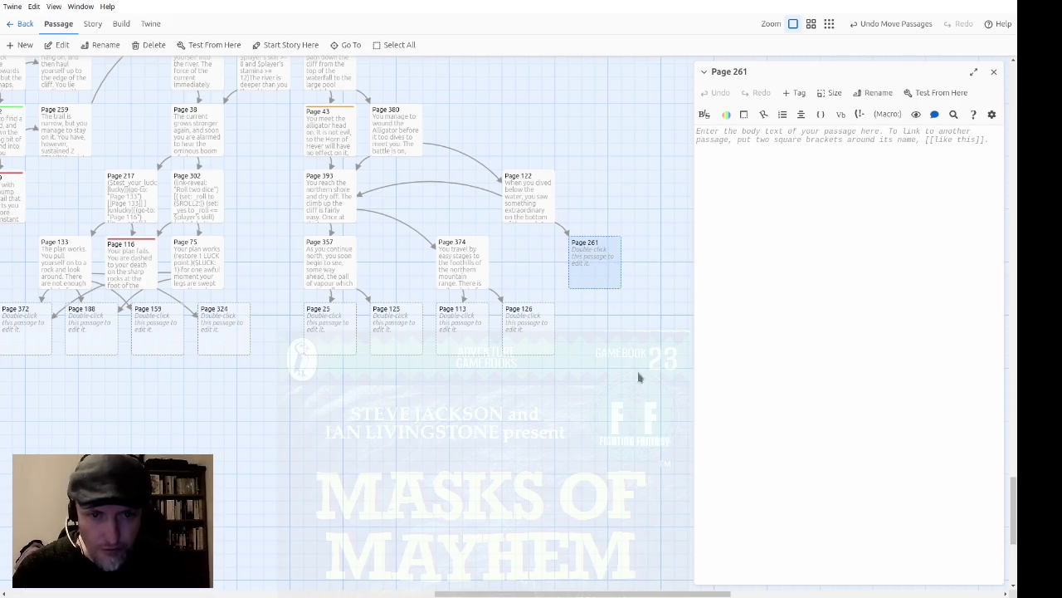
Move Pages 122 and 261 up into the row beside Page 380.
scroll(619, 385, "right", 1)
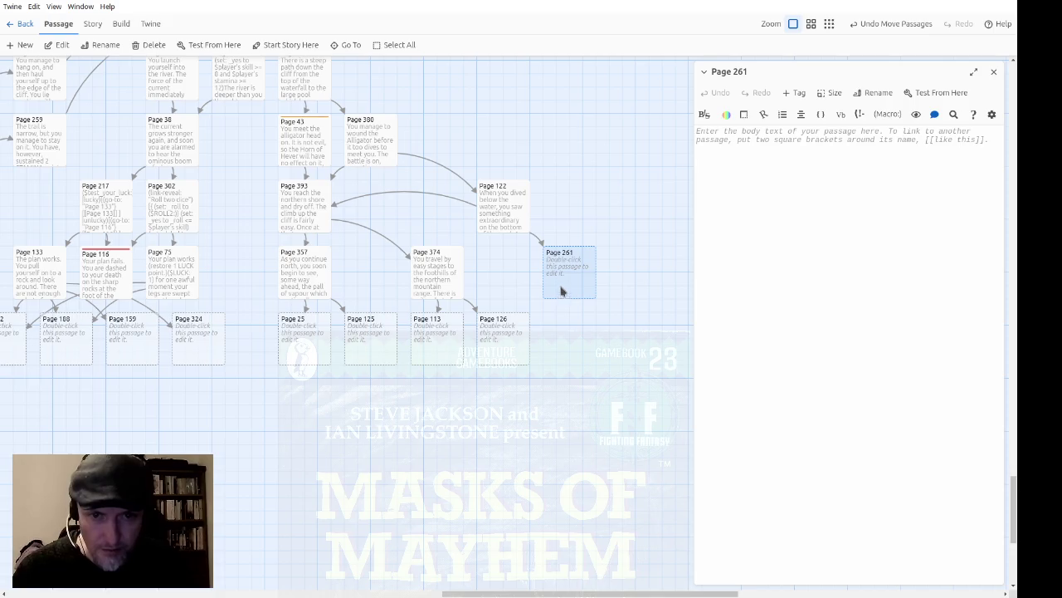
left_click(513, 220)
mouse_move(513, 220)
left_mouse_down()
mouse_move(462, 156)
mouse_move(449, 155)
left_mouse_up()
left_click_drag(581, 277, 517, 144)
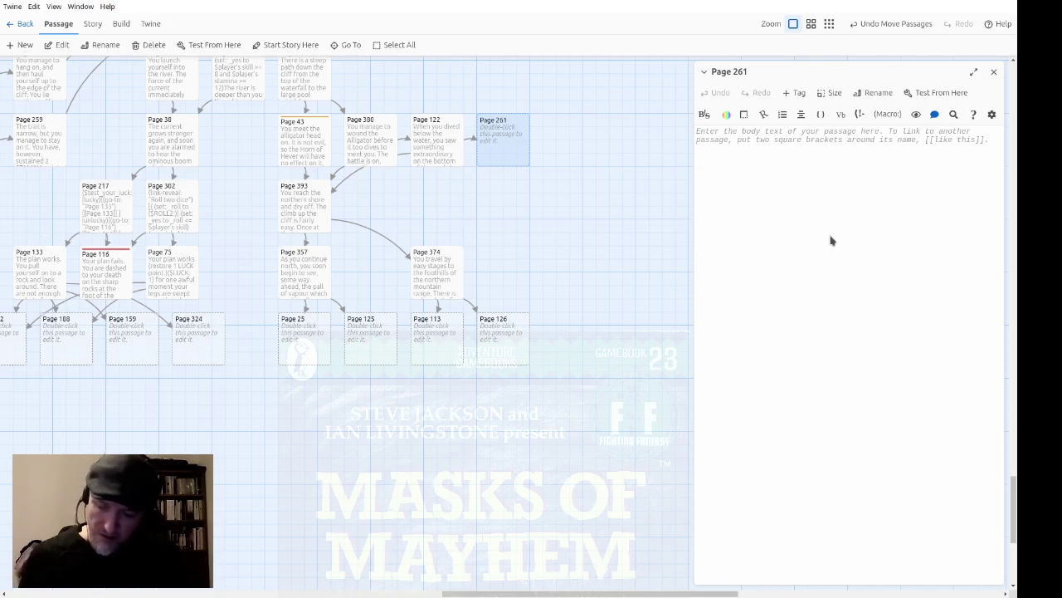
Write Page 261's overgrown real throne and orb-and-crown skeleton, linking the northern-shore swim to Page 320.
type("Clos")
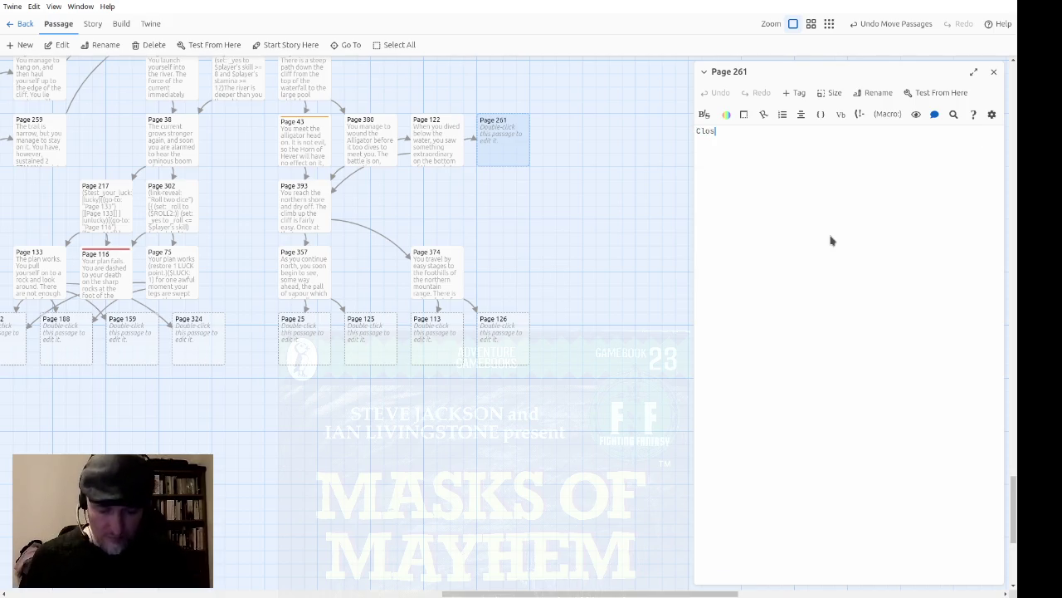
type("er inspecti")
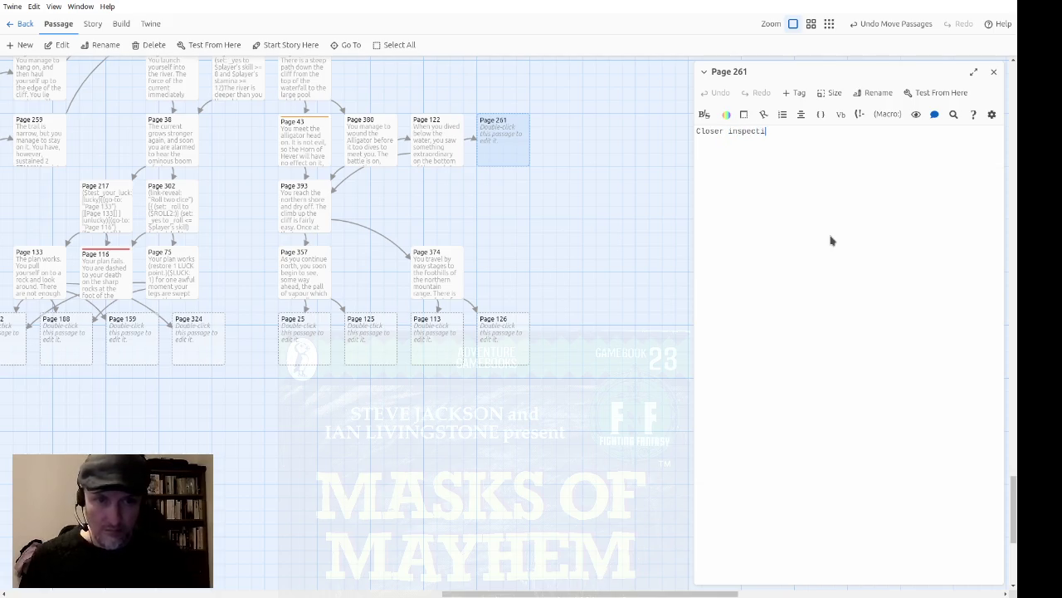
type("on reveals two things:")
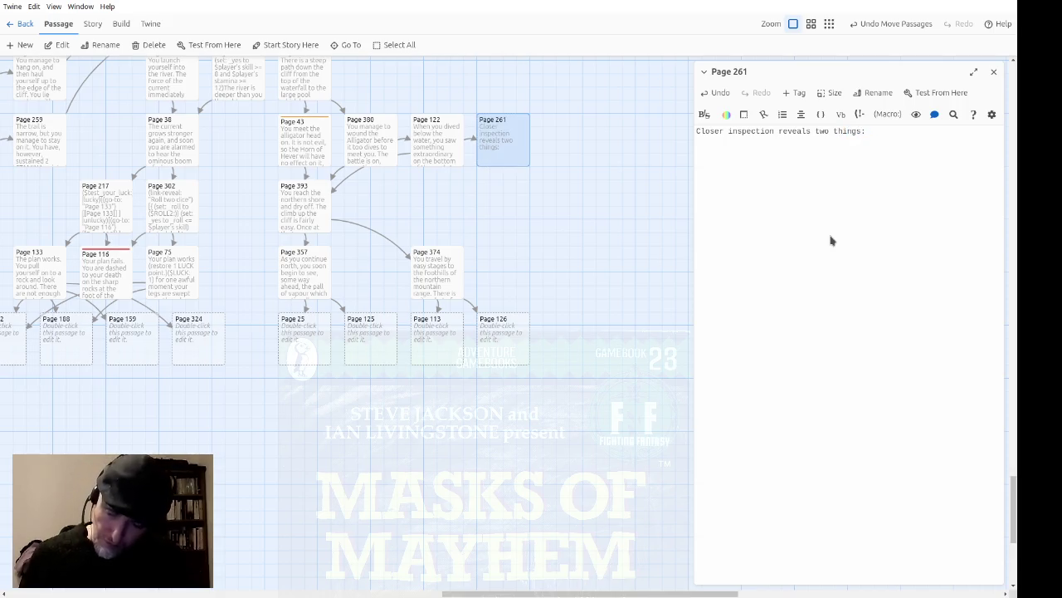
type("that the throne of weeds is actually a real throne,")
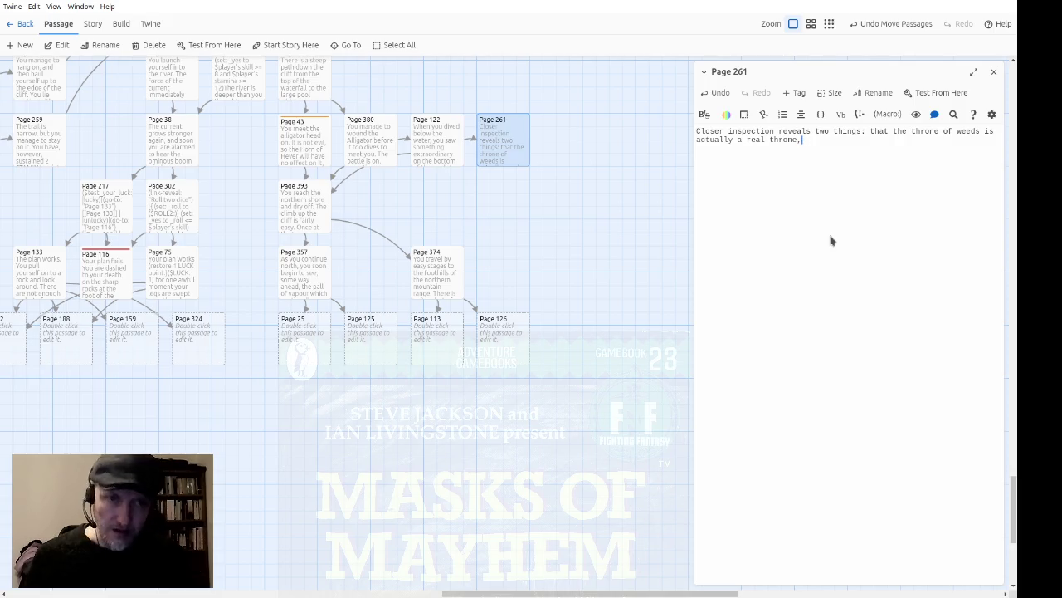
key("BackSpace")
type(" which has sim")
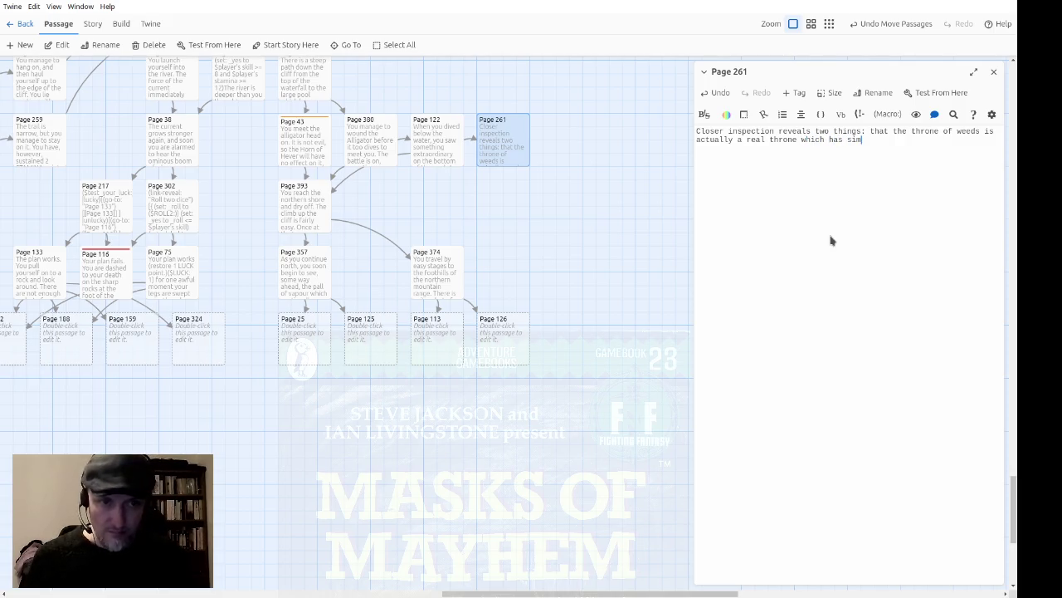
type("ply become over")
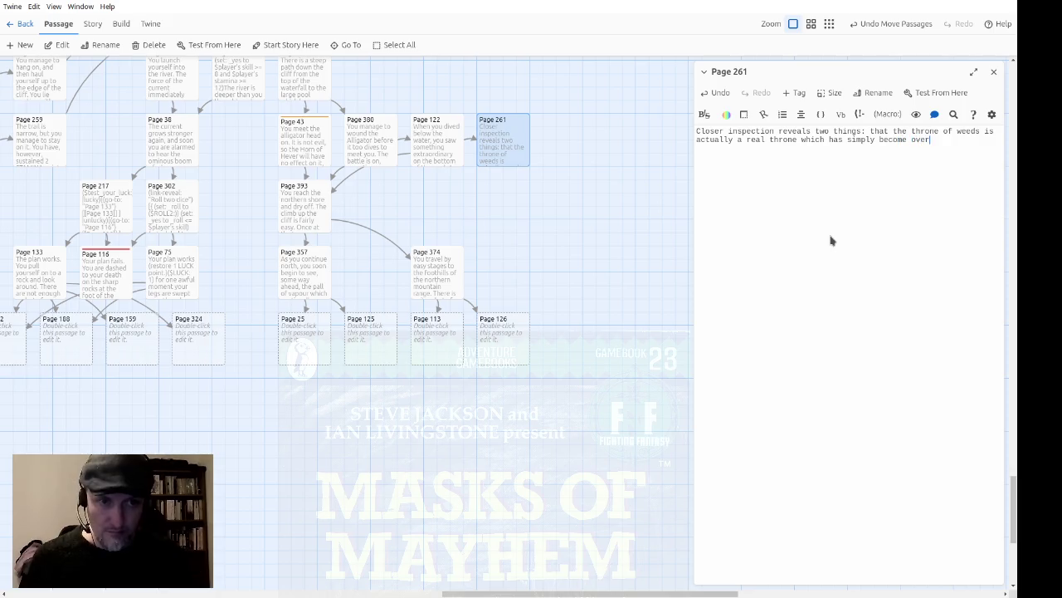
type("grown with wee")
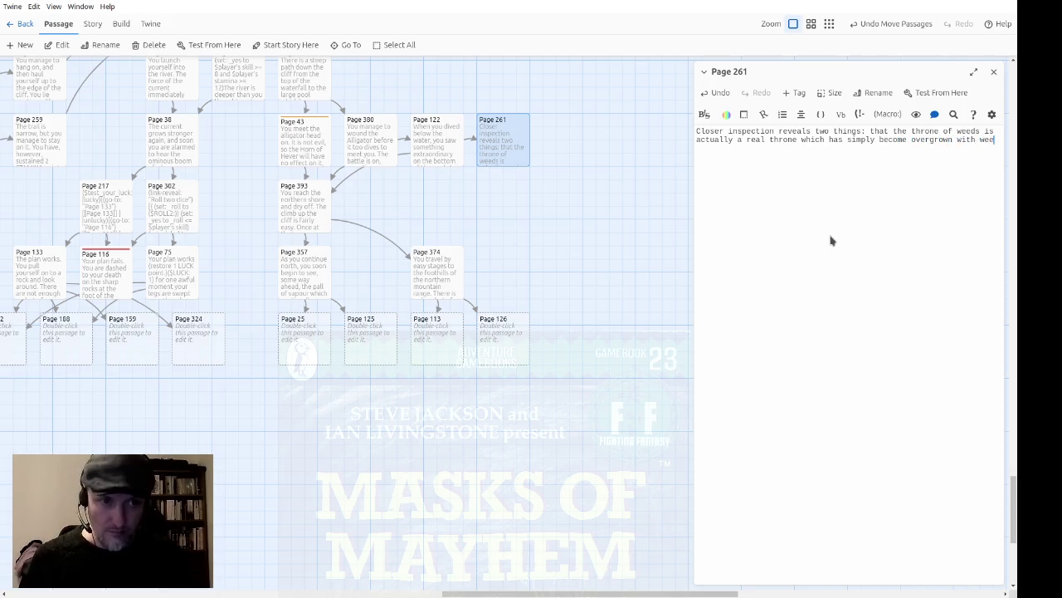
type("ds (")
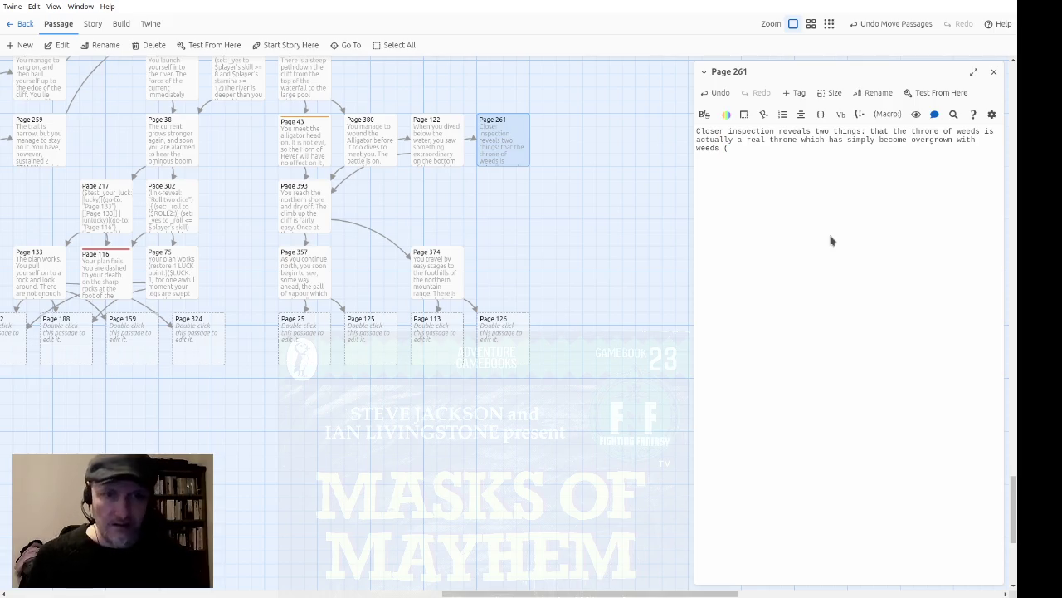
type("though t")
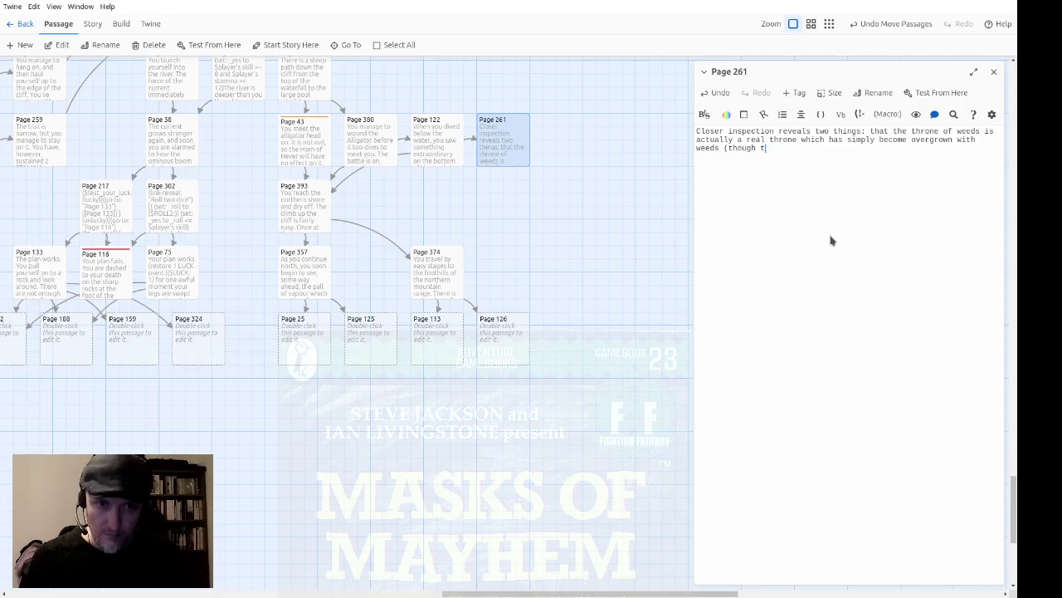
type("he skele")
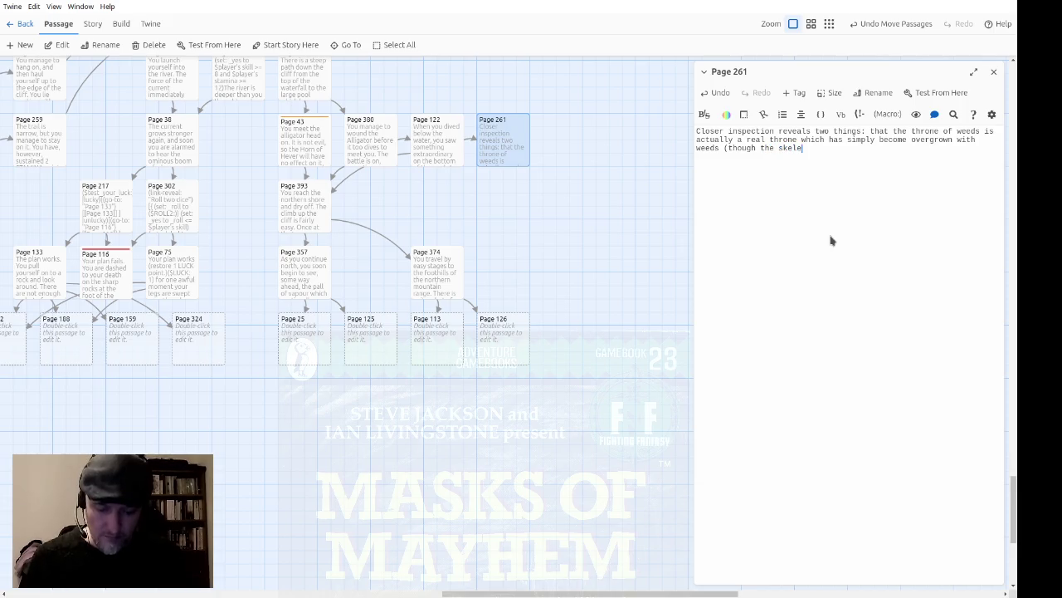
type("ton is clean)")
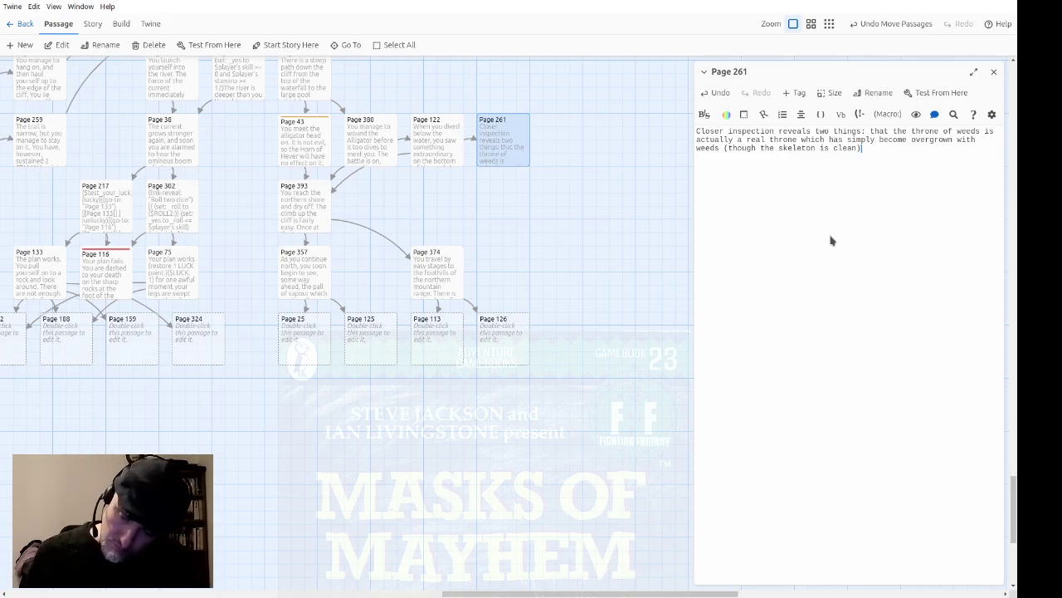
type("; ")
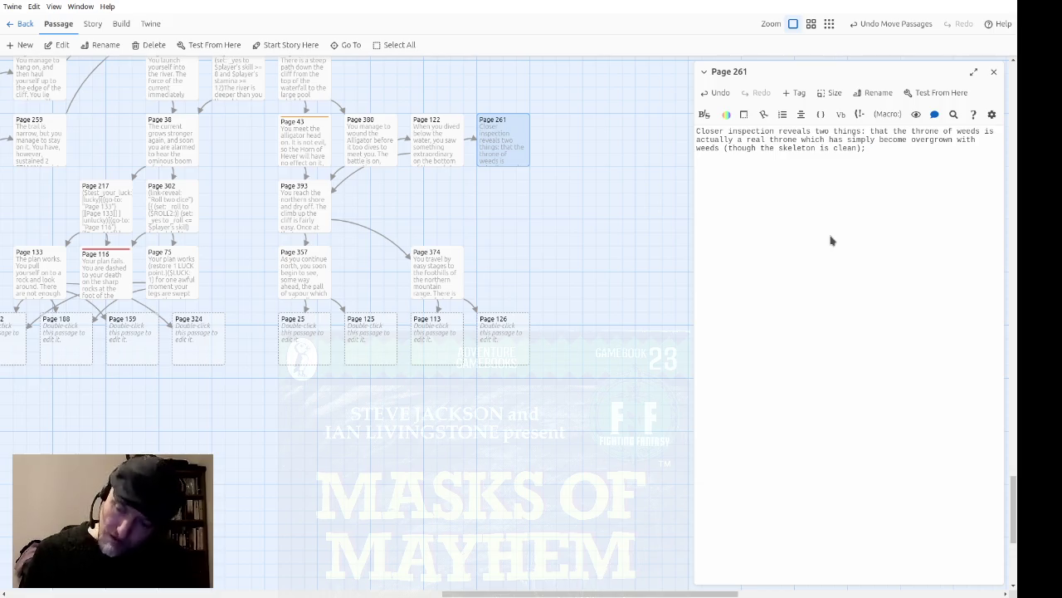
type("and that ")
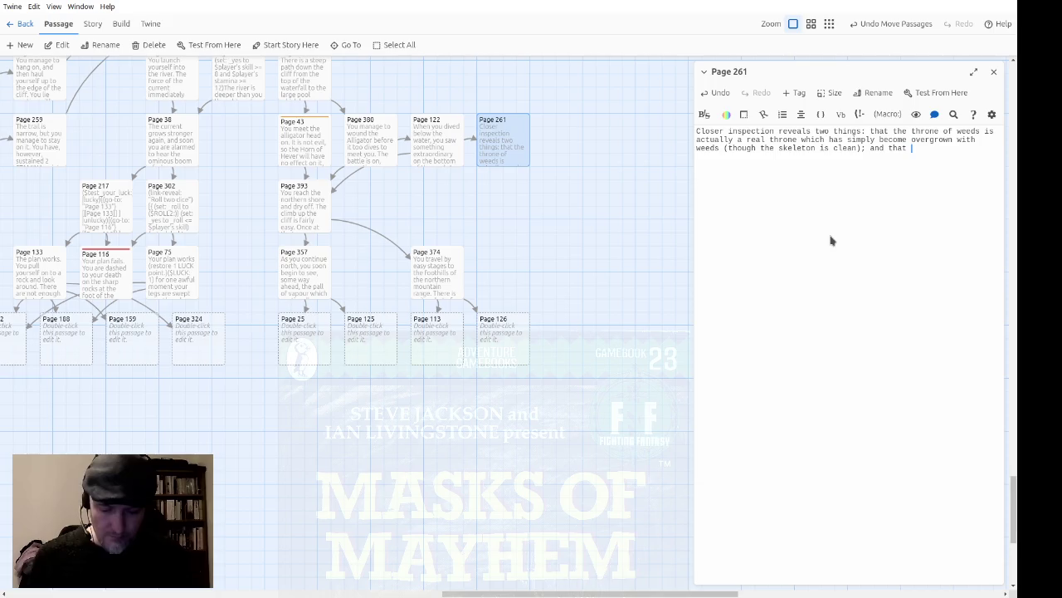
type("the skele")
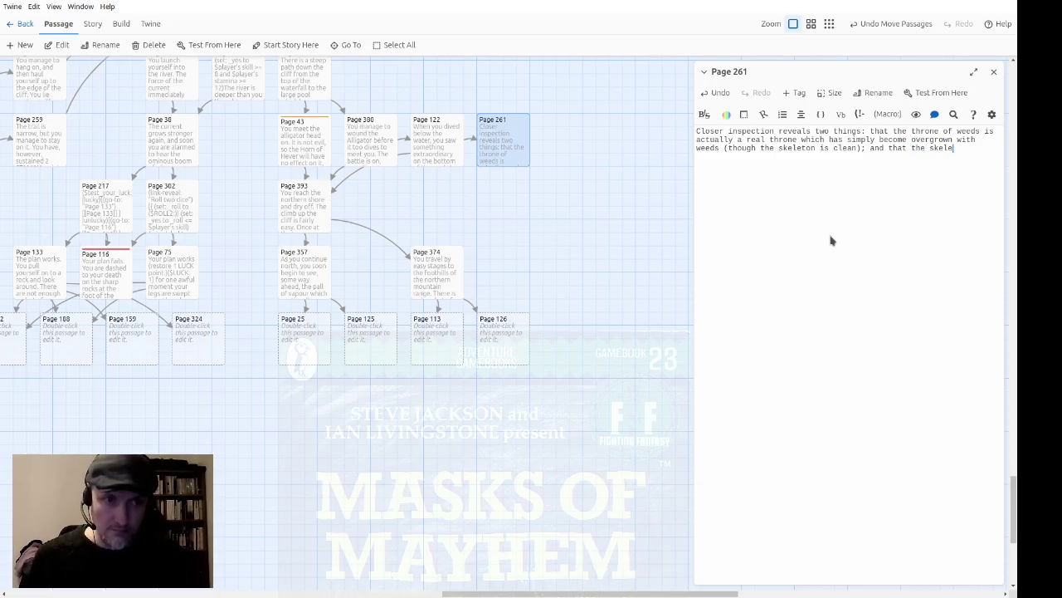
type("ton is holding a")
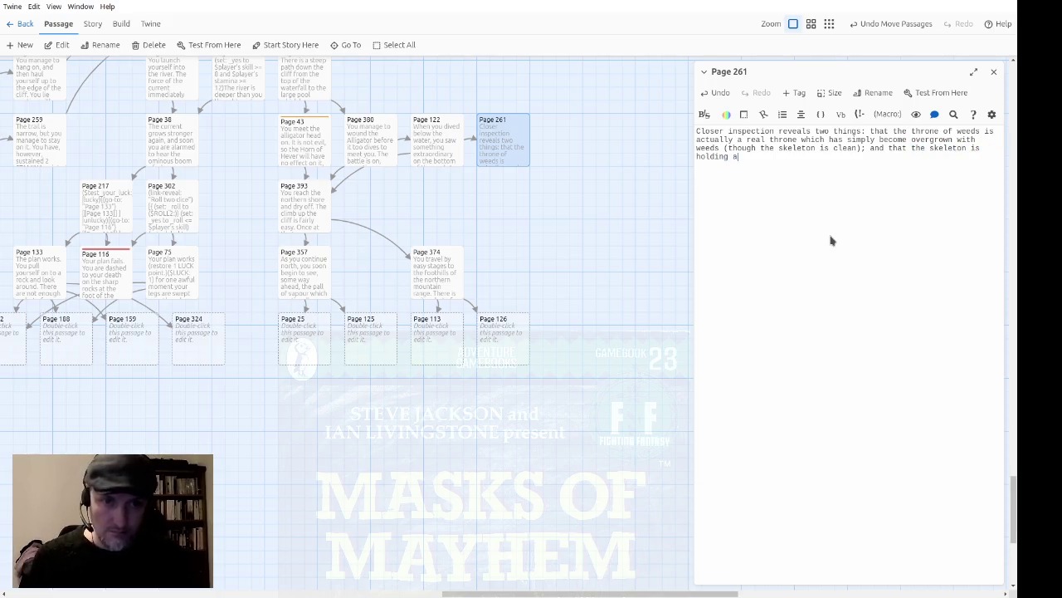
type("n orb is")
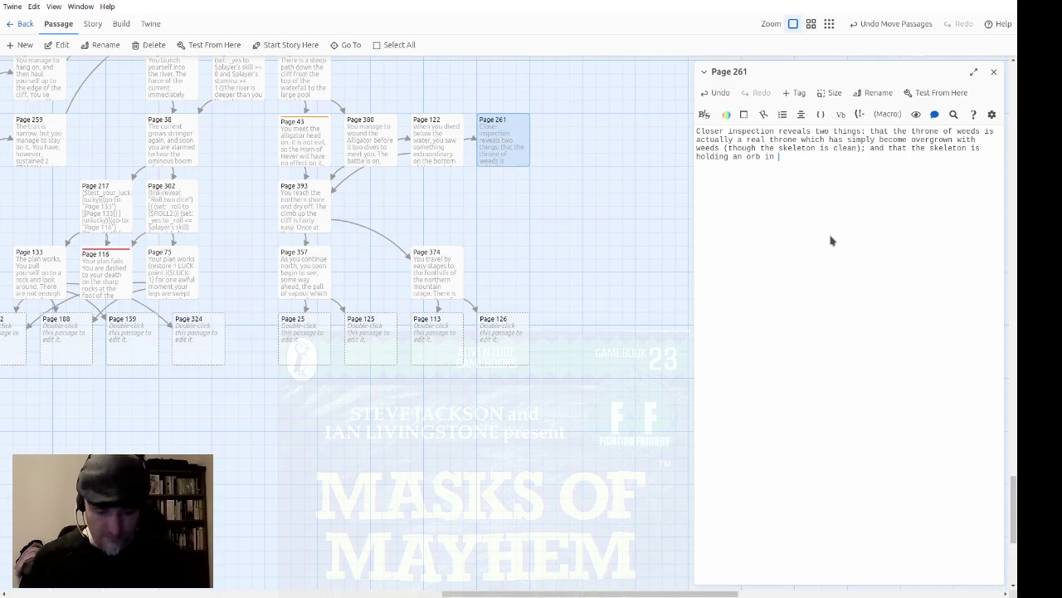
type("its right ")
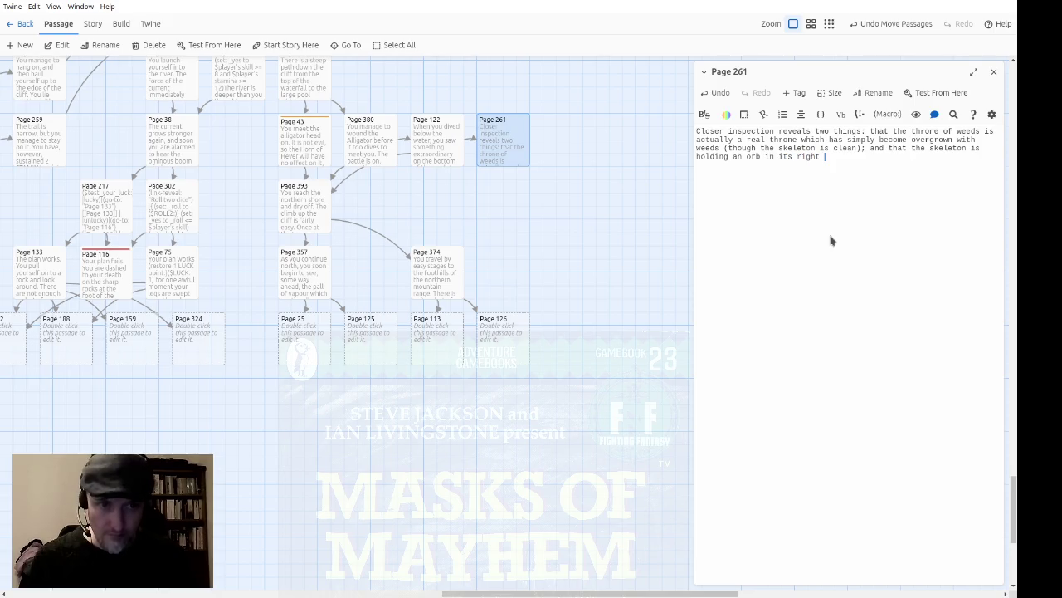
type("hand")
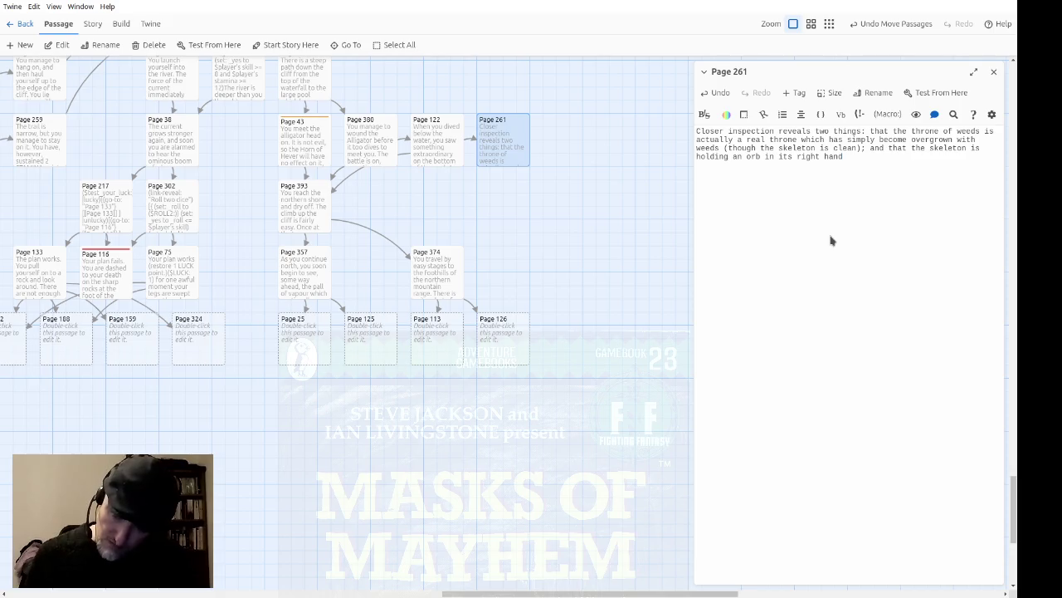
type(" and")
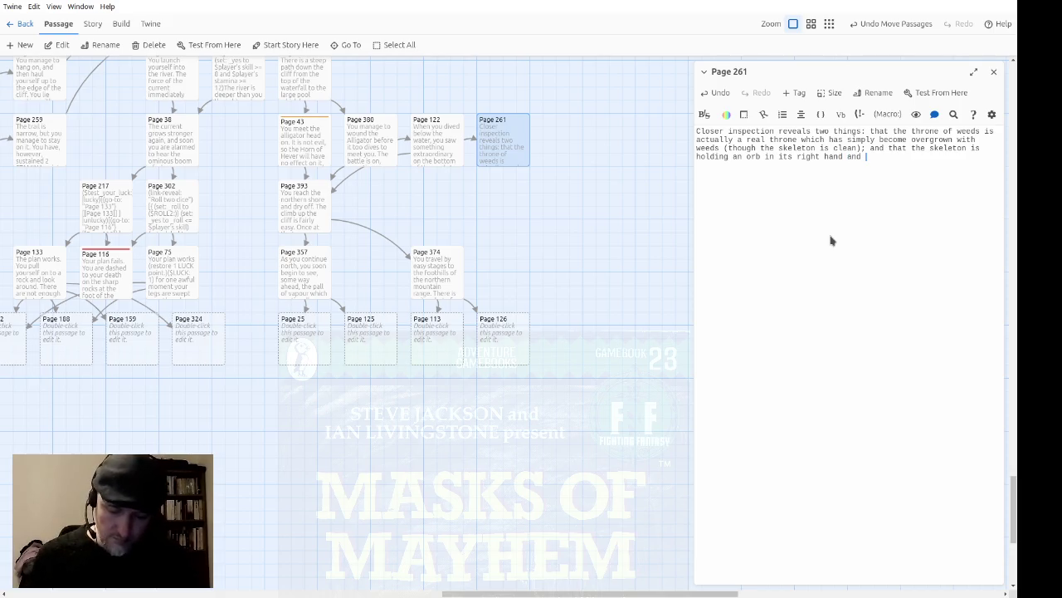
type(" wearing a ")
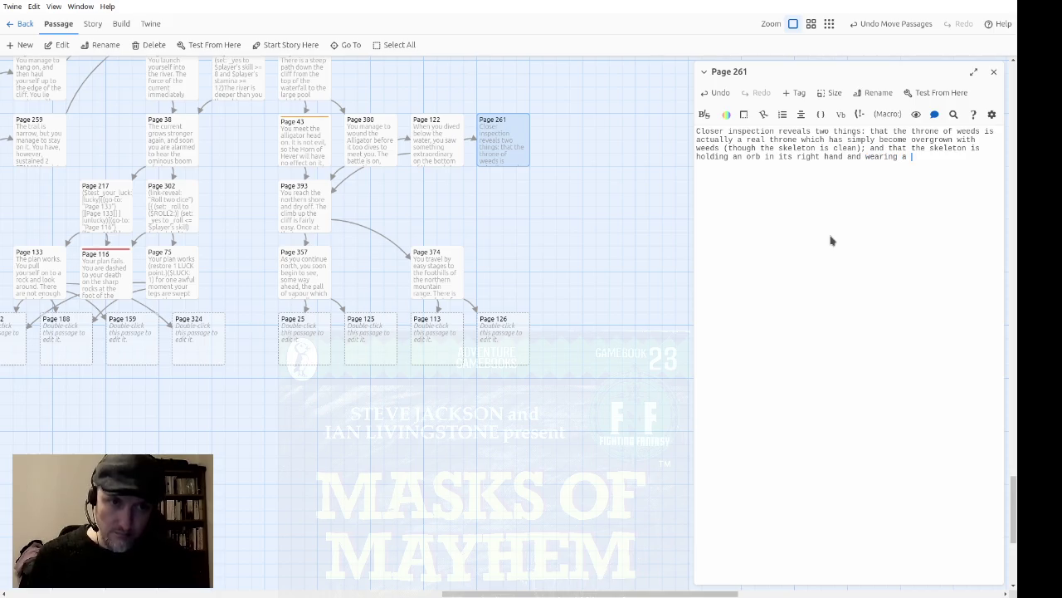
type("crown on its h")
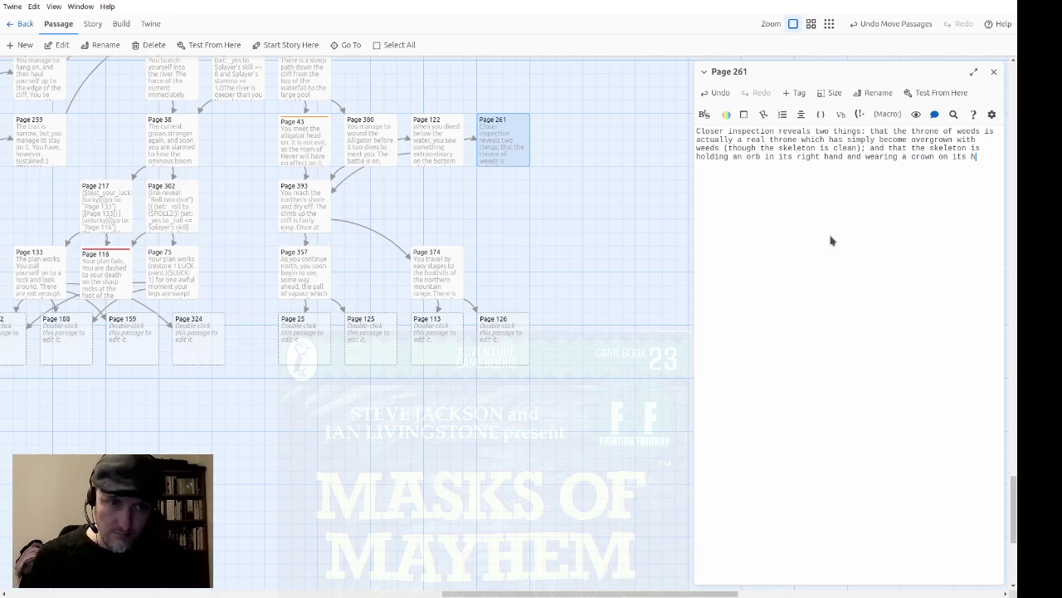
type("ead. Will ")
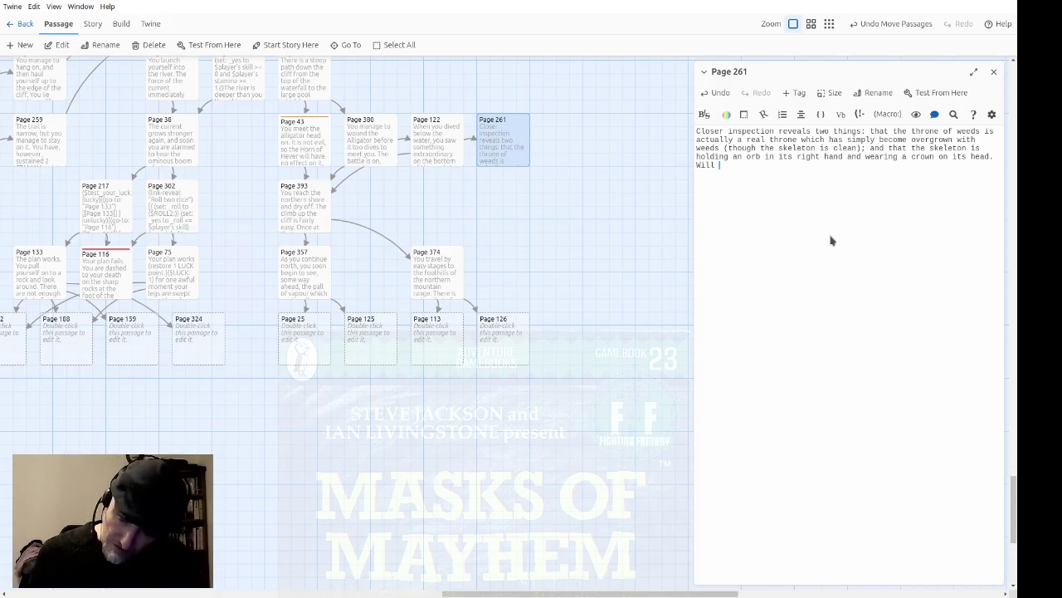
type("you try to take the orb or the crown,")
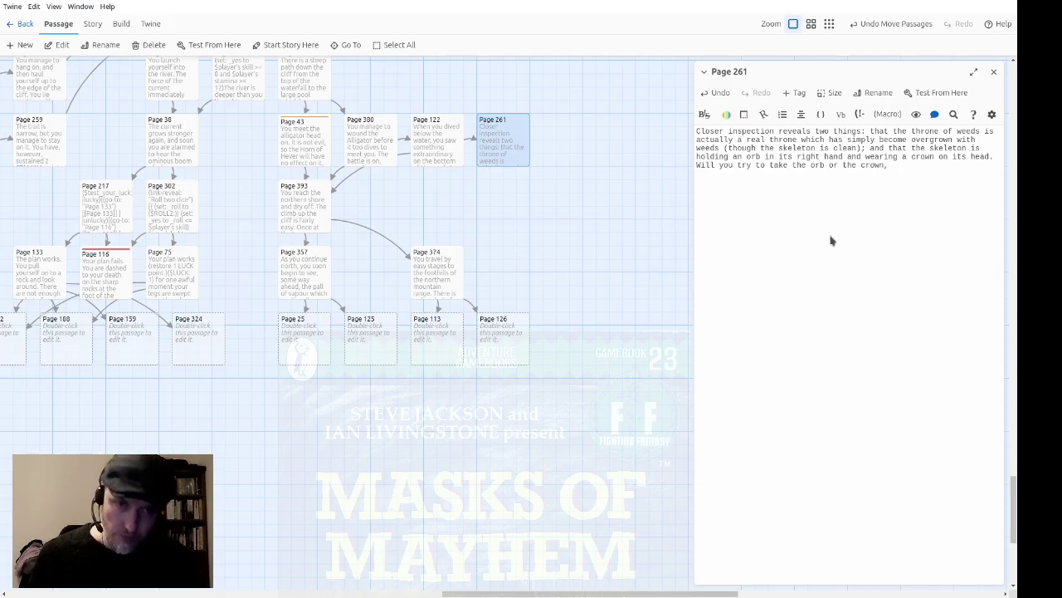
type("or will ")
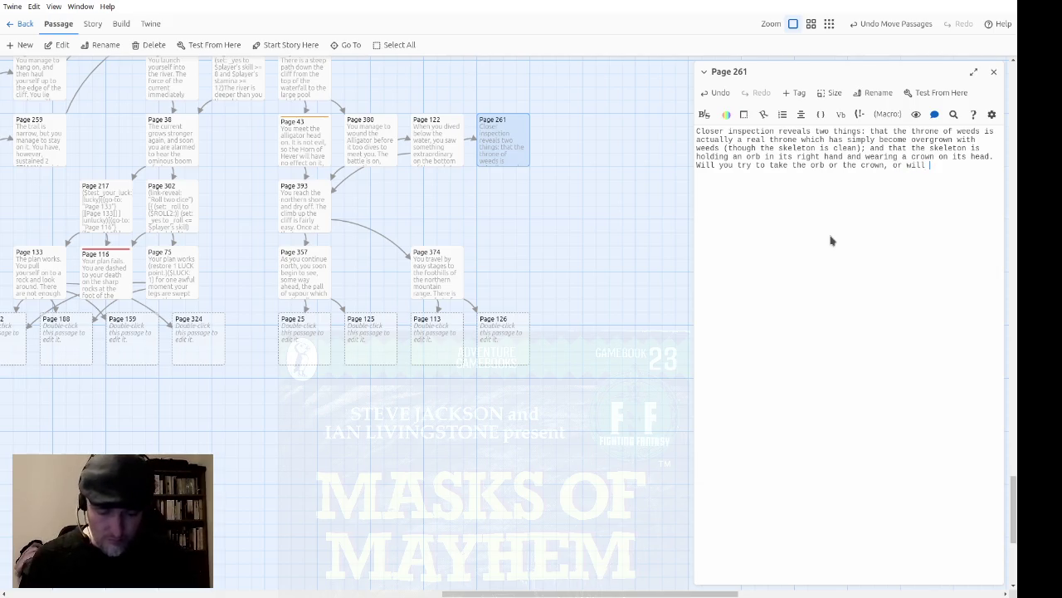
type("you return to th")
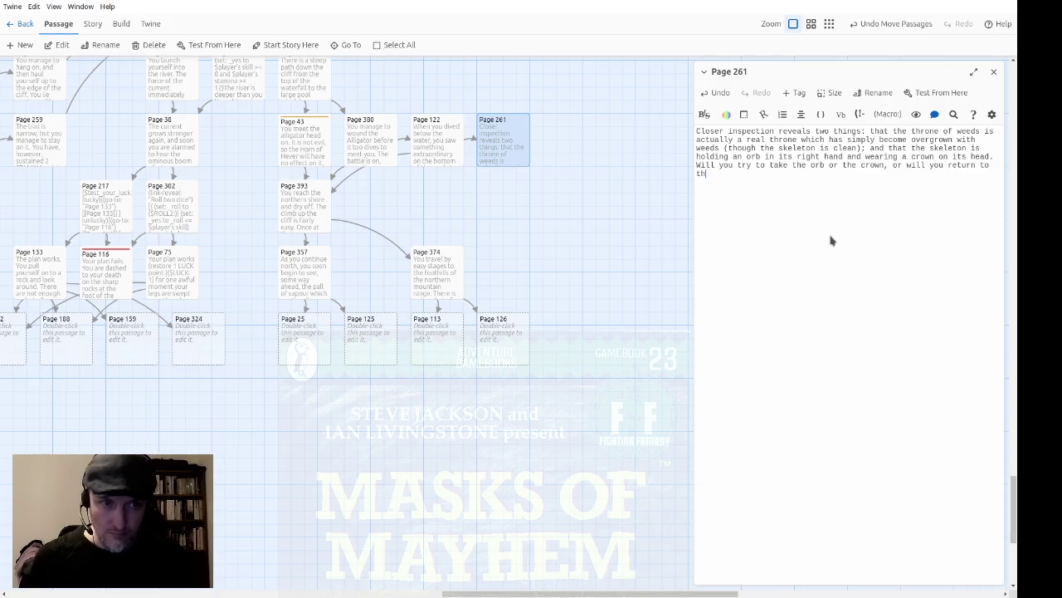
type("e sufface and sdw")
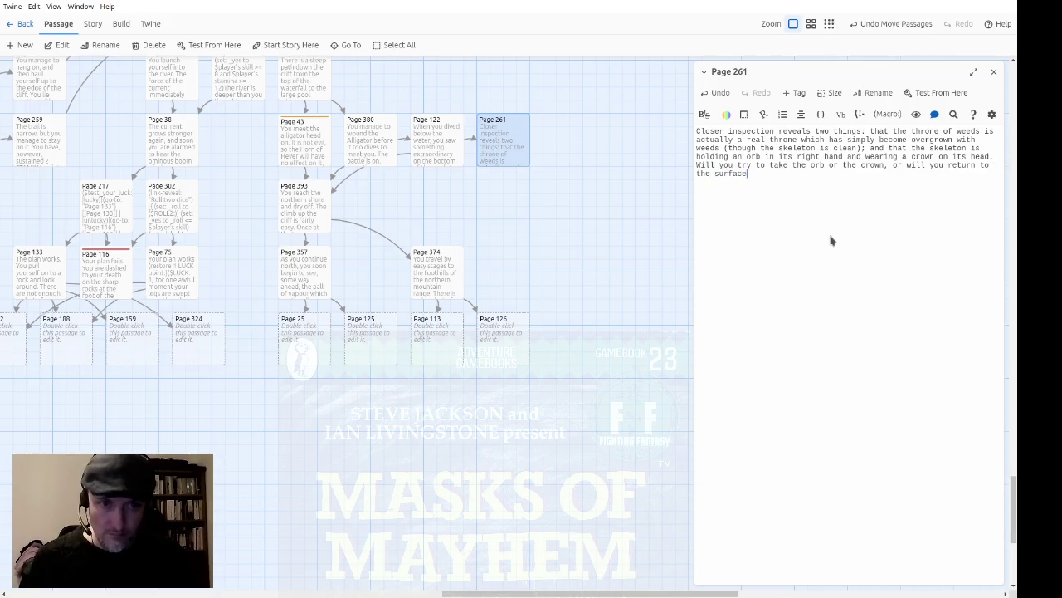
key("BackSpace")
key("BackSpace")
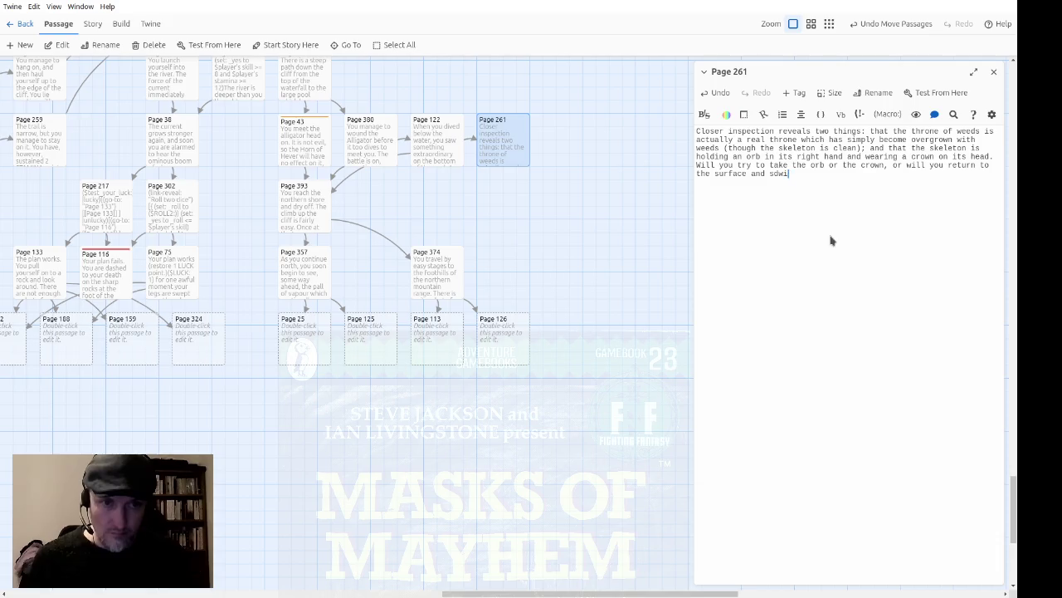
type("wim over to the northern")
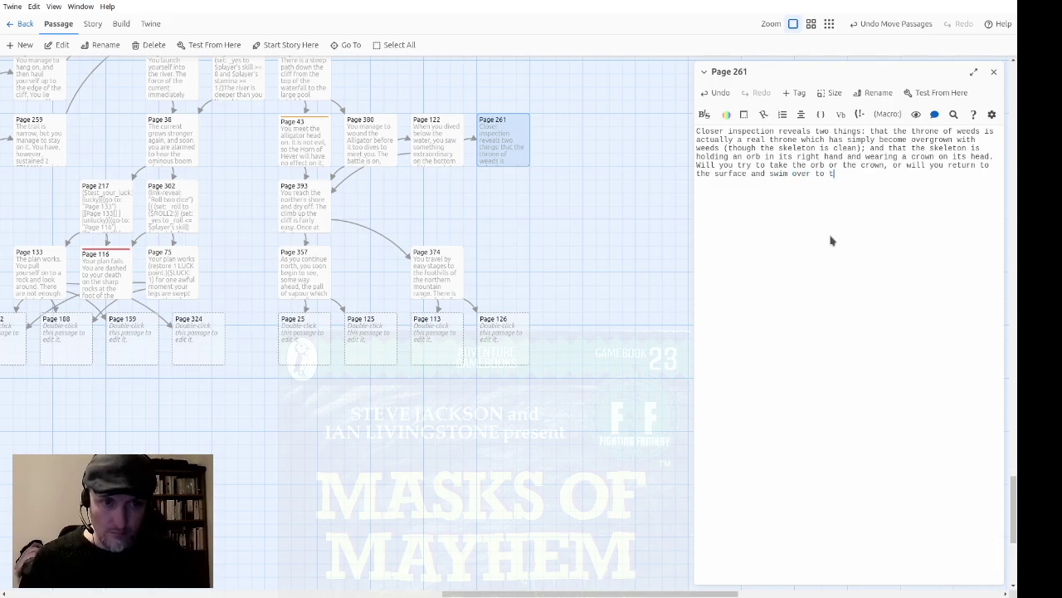
type("shore?")
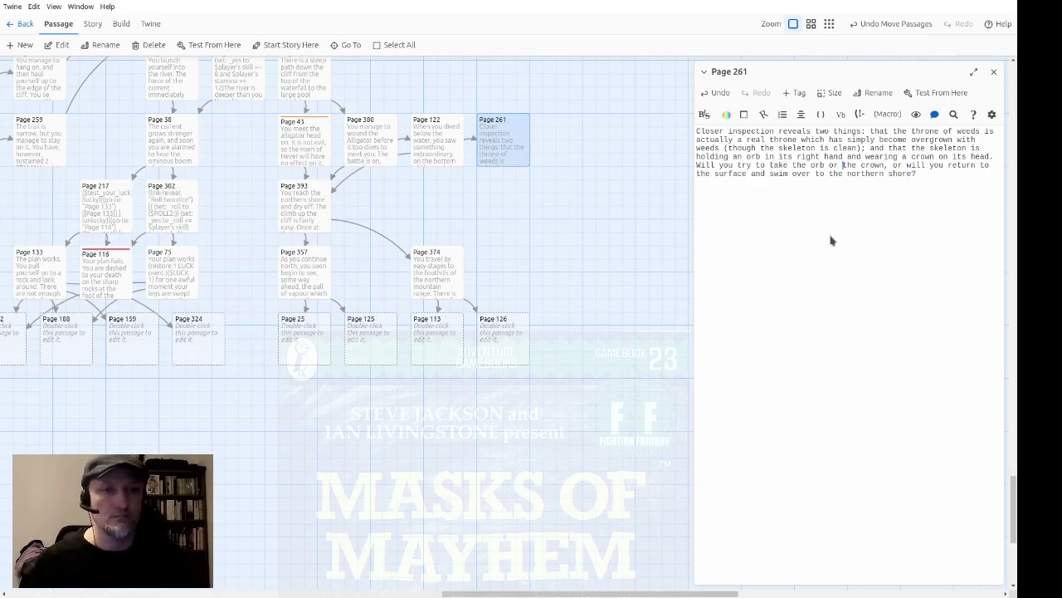
type("[[")
type("->Page ")
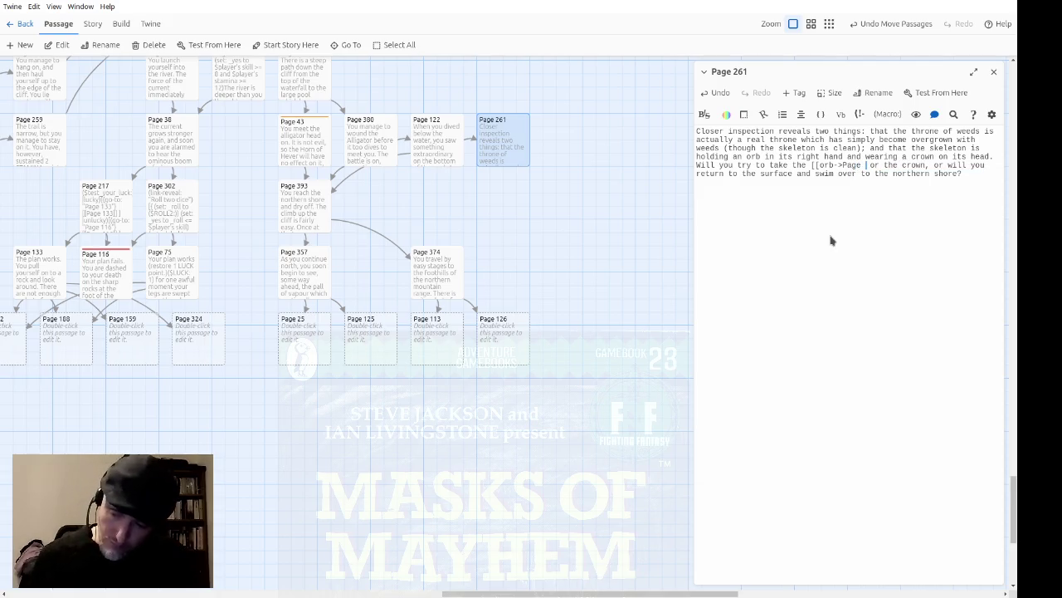
type("320]]")
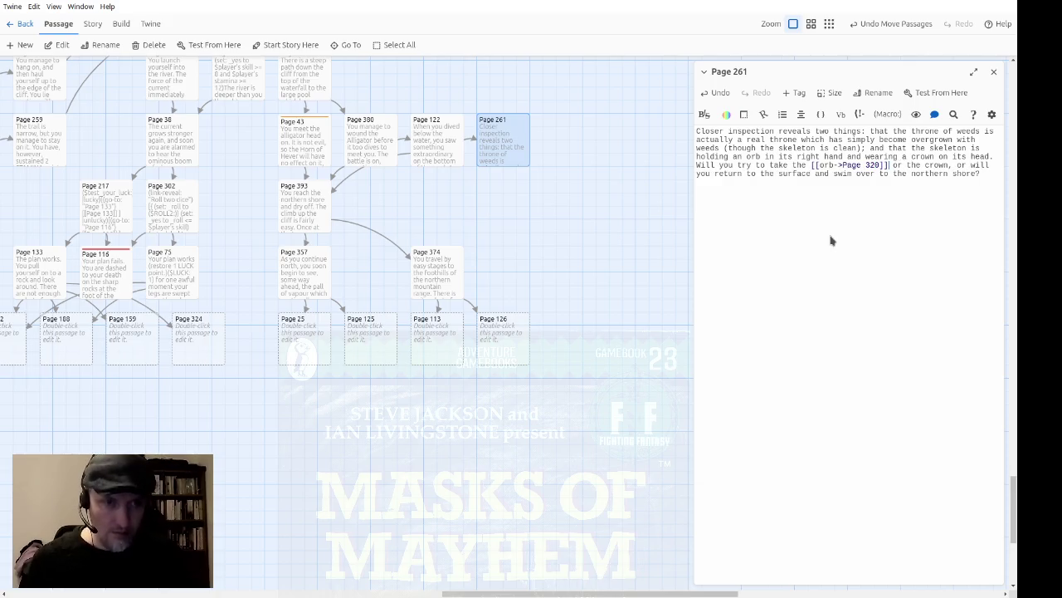
In Page 261, link 'crown' to Page 74 and the surface-return choice to Page 393.
key("Right")
type("[[crown->Page ")
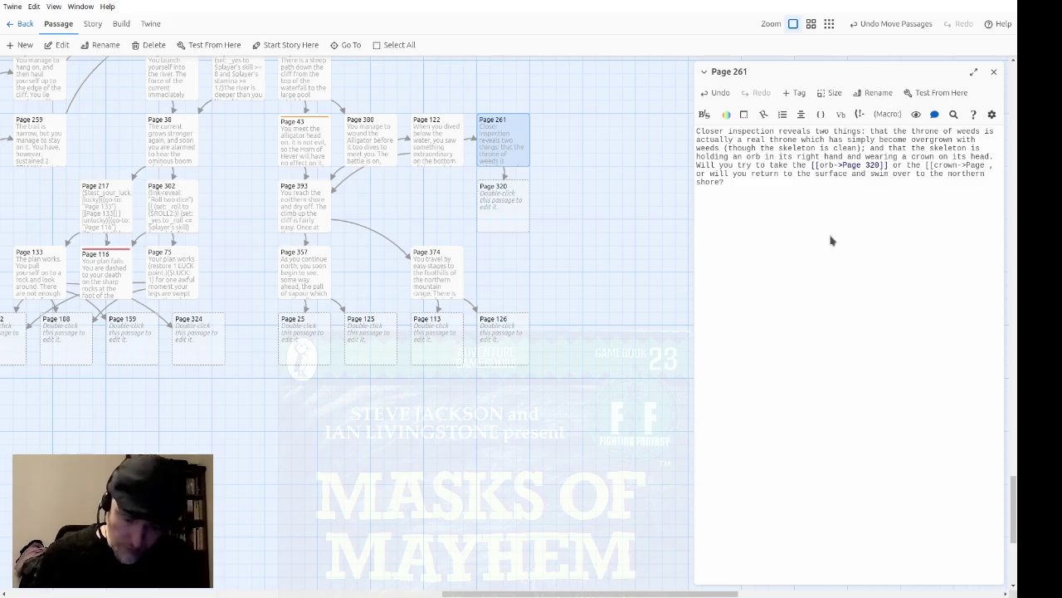
type("74]]")
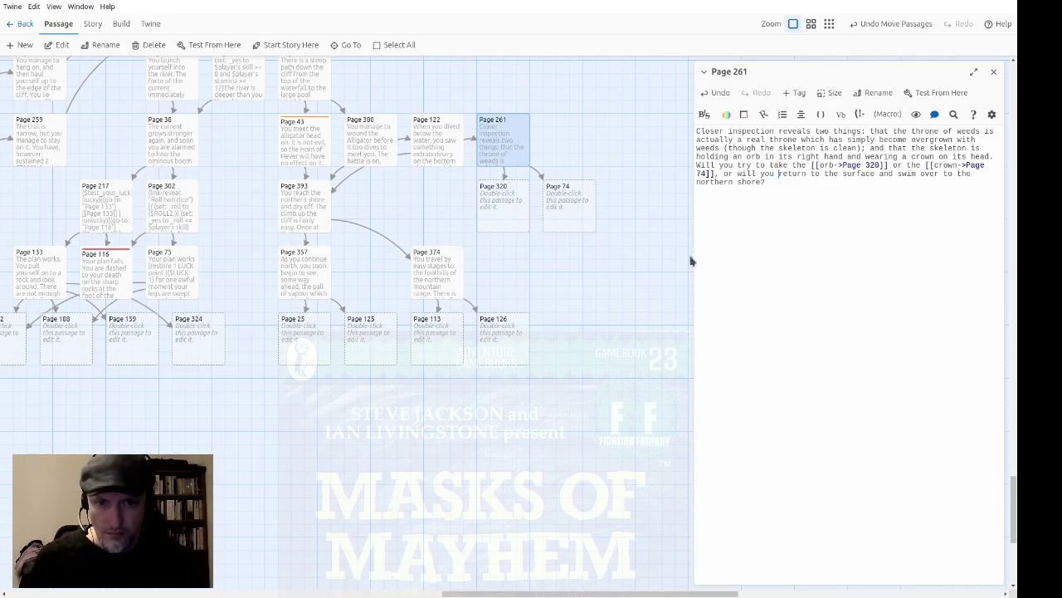
type("[[")
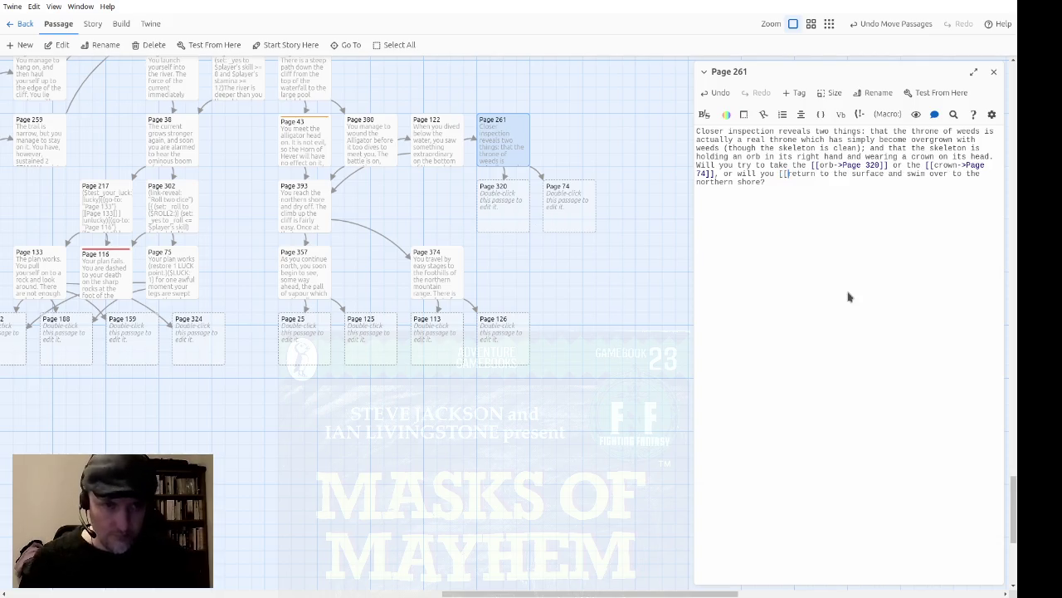
type("->Page 393")
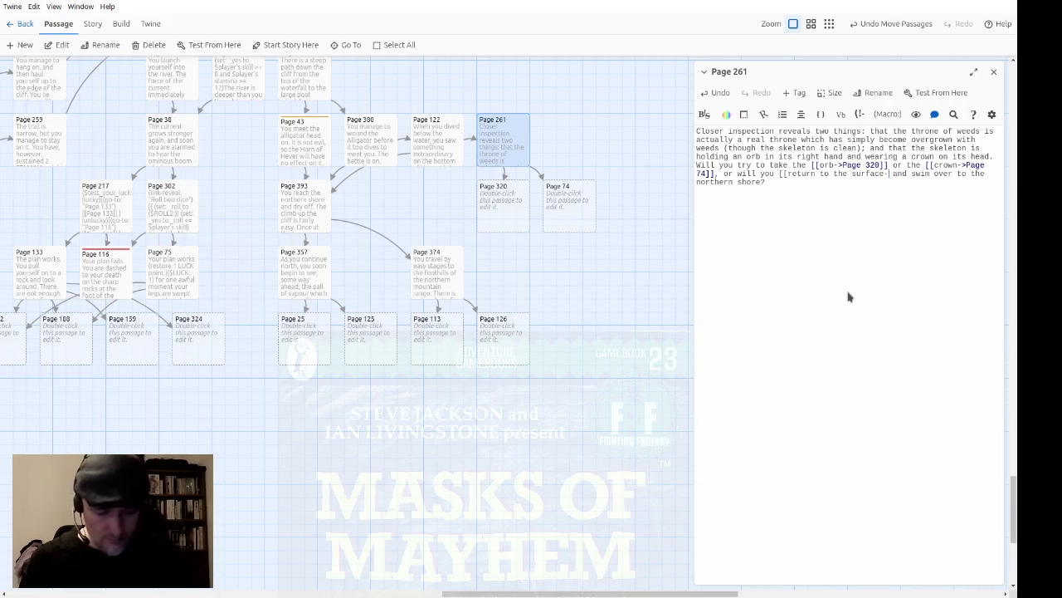
type("]]")
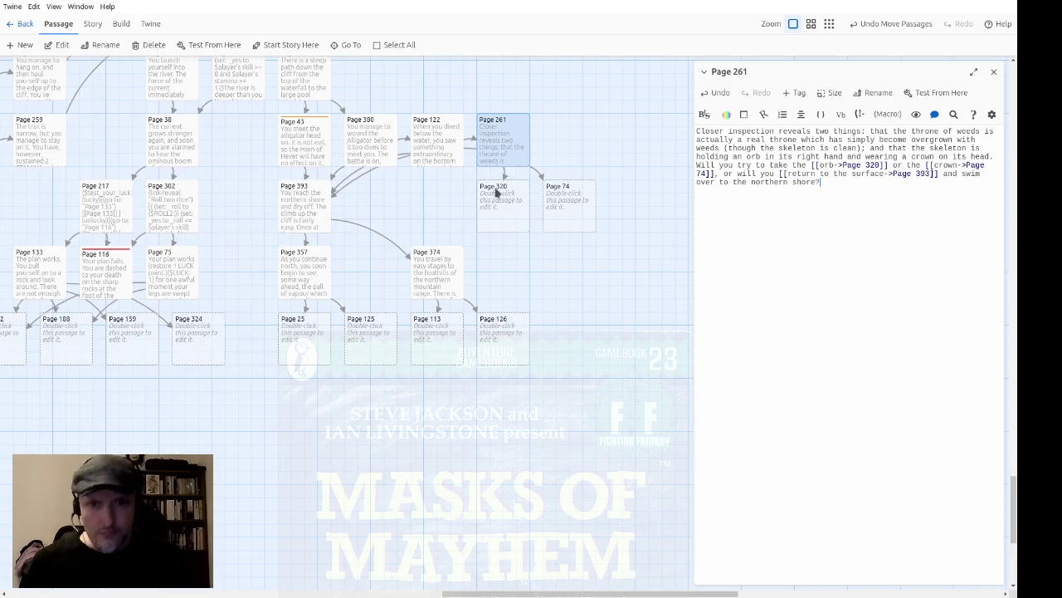
scroll(434, 240, "up", 4)
Move Pages 380, 122 and 261 up into one row on the story map.
left_click_drag(370, 301, 369, 235)
left_click_drag(421, 301, 421, 230)
left_click_drag(490, 290, 490, 224)
Place Pages 320 and 74 beneath Page 261, then open the empty Page 74 for editing.
left_click_drag(502, 359, 501, 296)
mouse_move(552, 347)
left_mouse_down()
mouse_move(553, 285)
mouse_move(566, 292)
mouse_move(415, 302)
left_mouse_up()
left_click(599, 353)
double_click(438, 303)
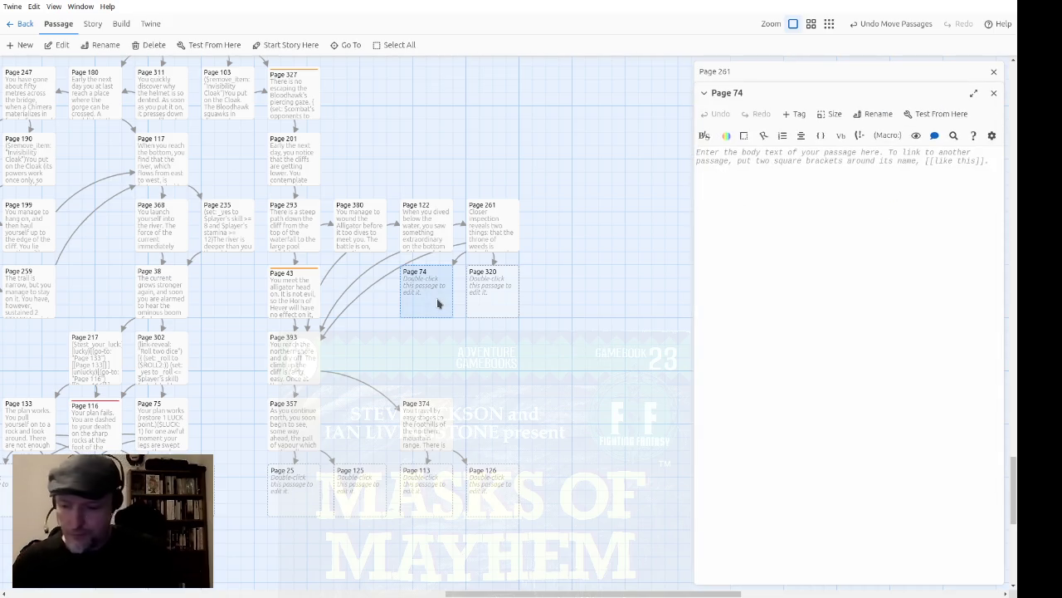
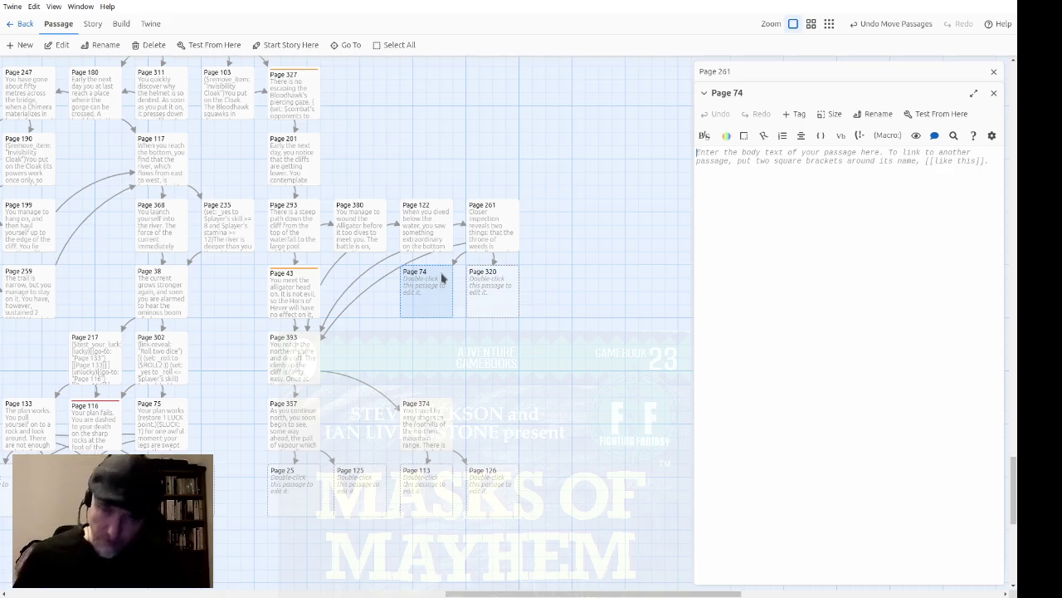
Tag Page 74 with the existing 'death' tag.
left_click(794, 114)
left_click(776, 141)
left_click(775, 177)
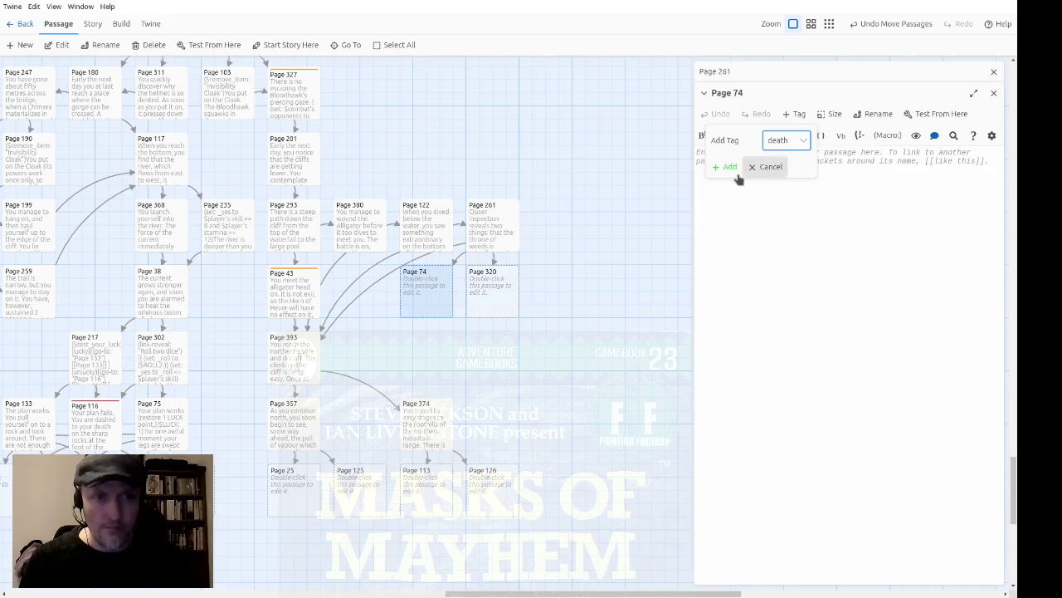
left_click(731, 169)
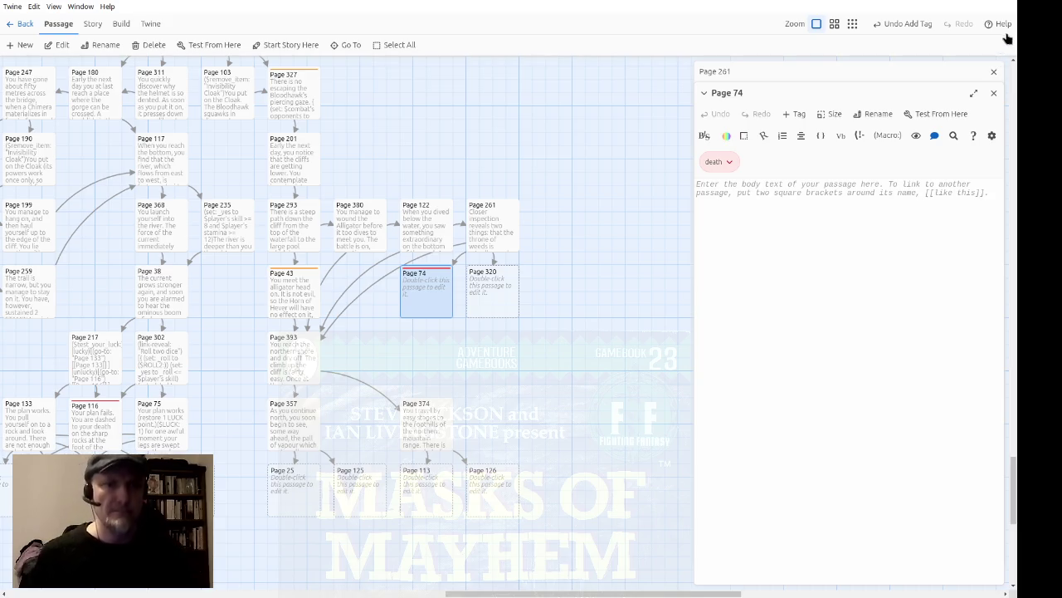
Write Page 74's death text: the skeleton's blazing eye sockets transfix you, ending with 'Your adventure is over.'.
type("The skeleton's empty eye socket ")
type("s blaze")
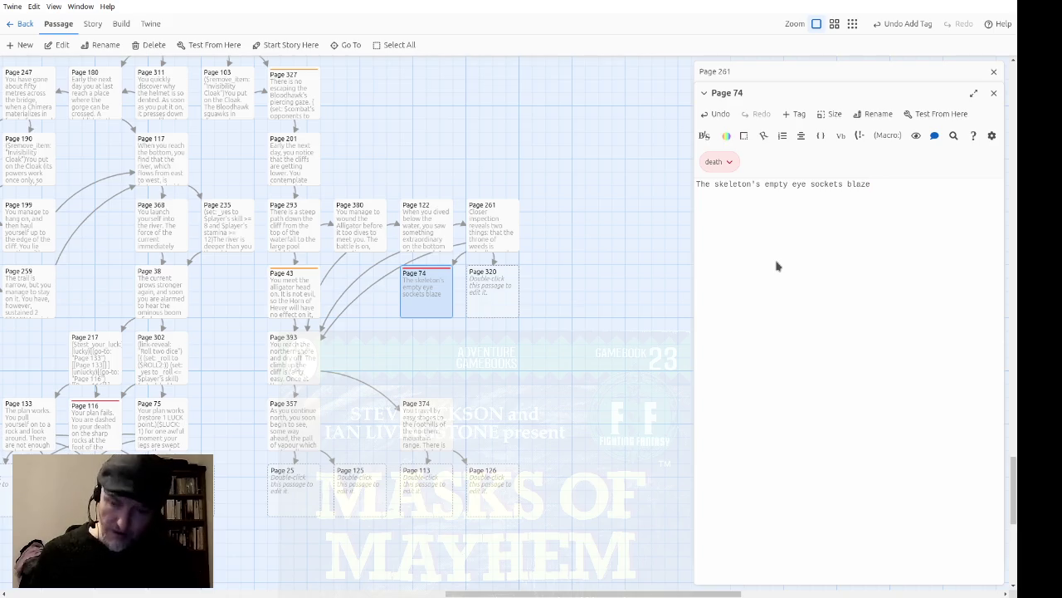
type("into chil")
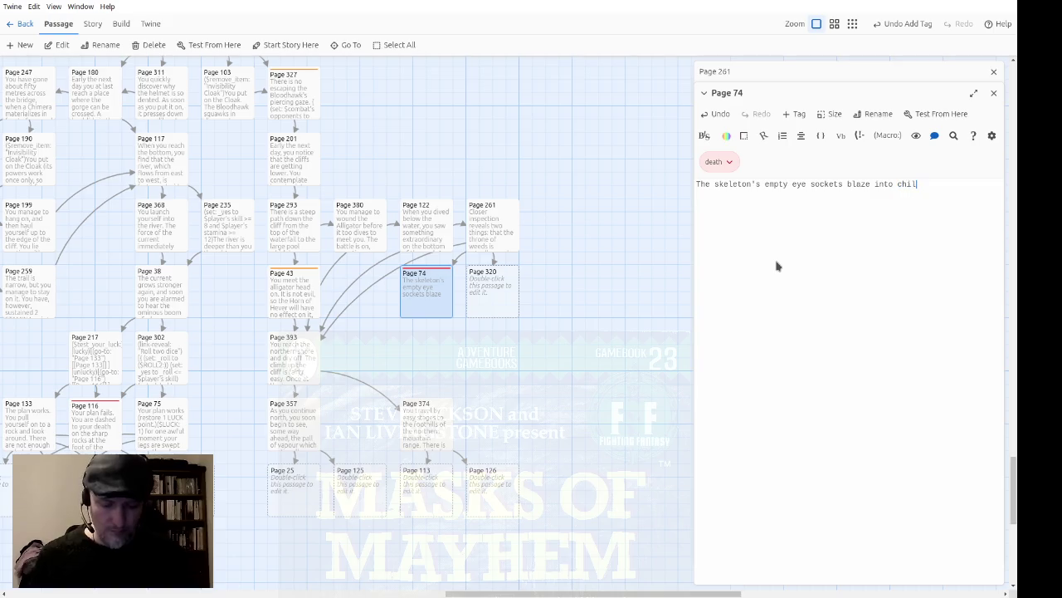
type("l life and tr")
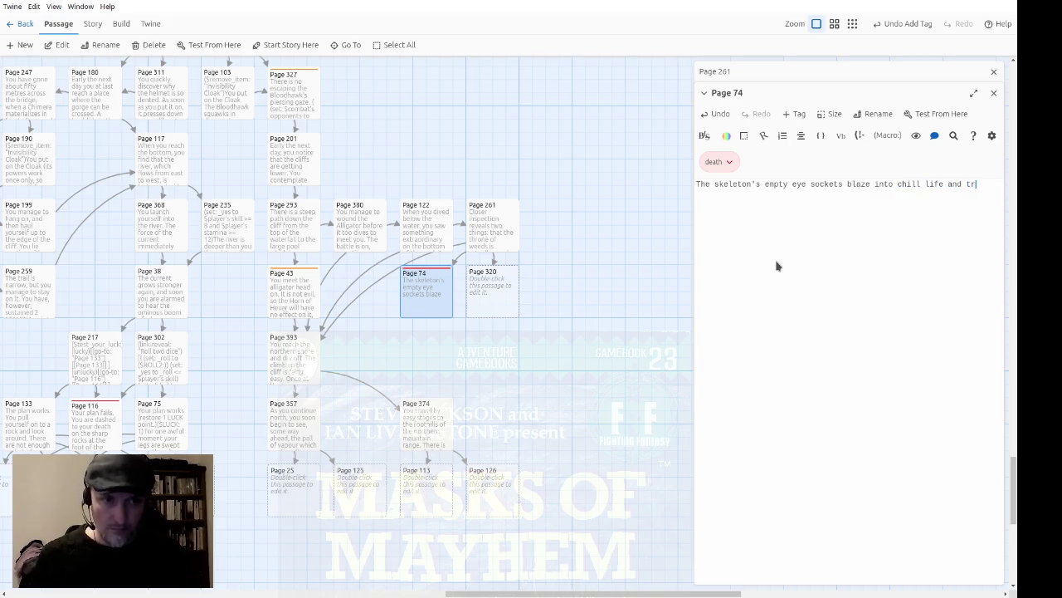
type("ansfix you with a deadly beam.  You")
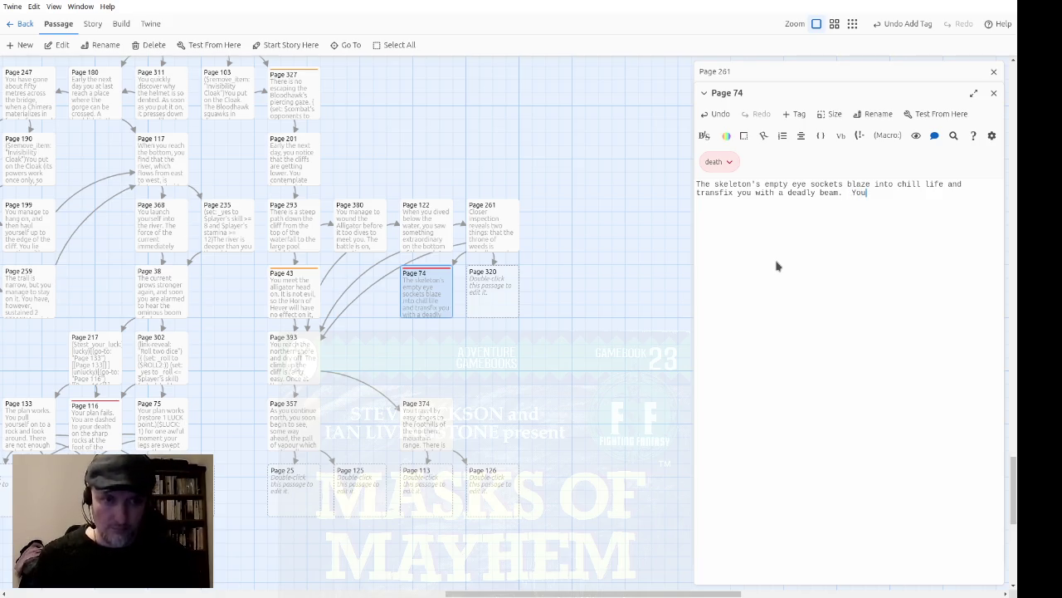
type("r adventure is")
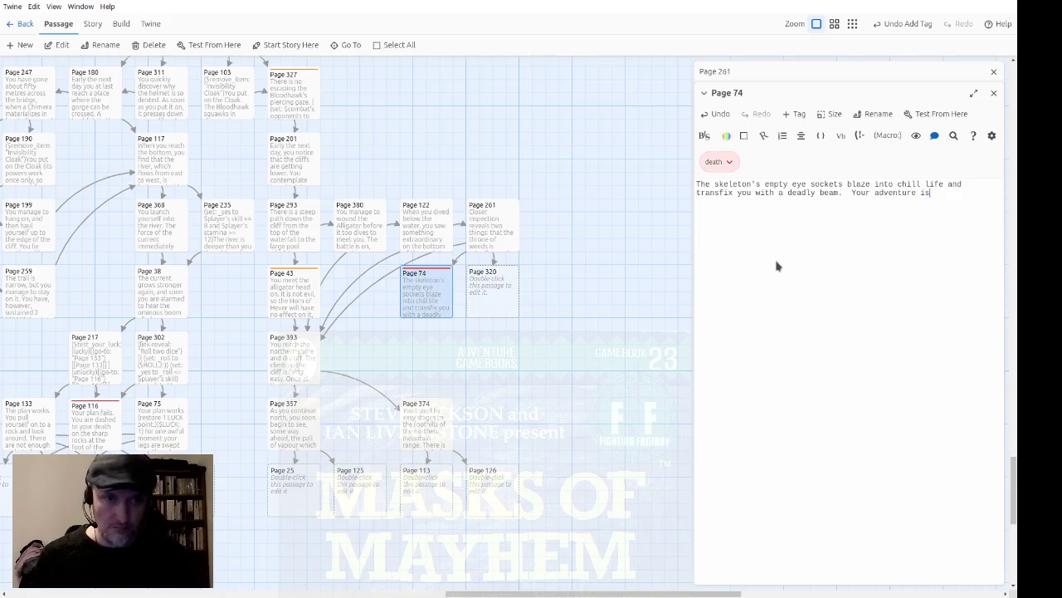
type(" over.")
left_click(990, 98)
Enter 'Do you still have your helmet?' as Page 320's text.
double_click(515, 292)
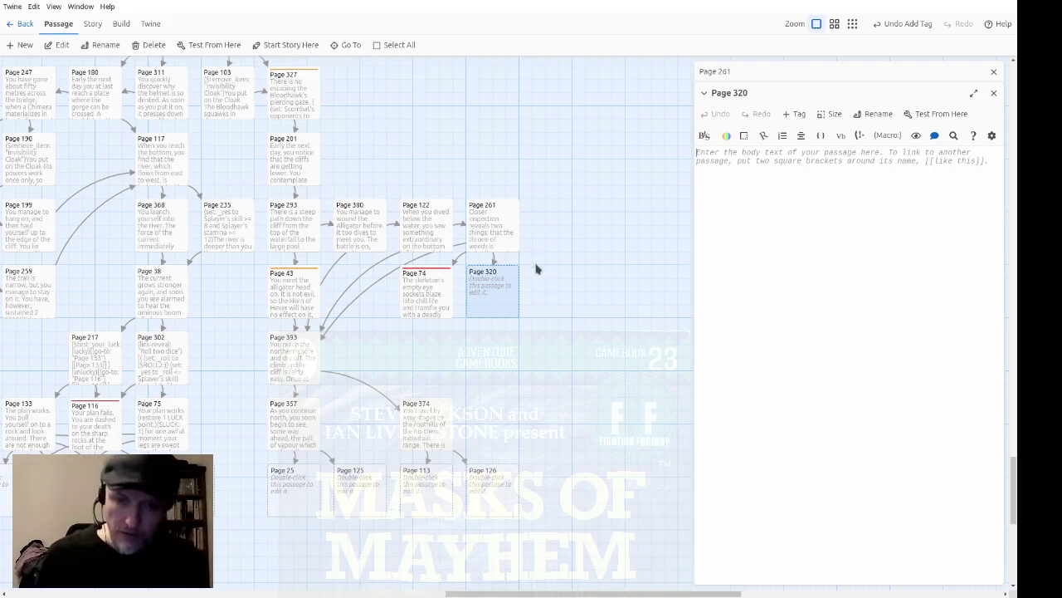
type("Do")
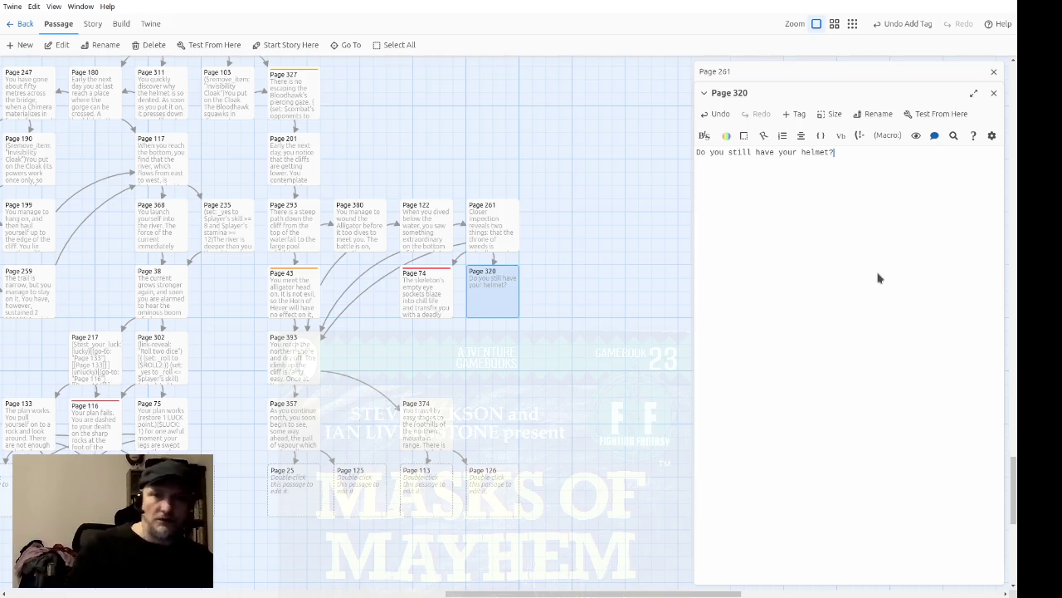
scroll(606, 262, "up", 4)
Add a ($add_item: "Helmet of Arion") macro to Page 1 after the horn quote.
scroll(603, 262, "up", 15)
scroll(349, 211, "up", 10)
scroll(310, 182, "left", 5)
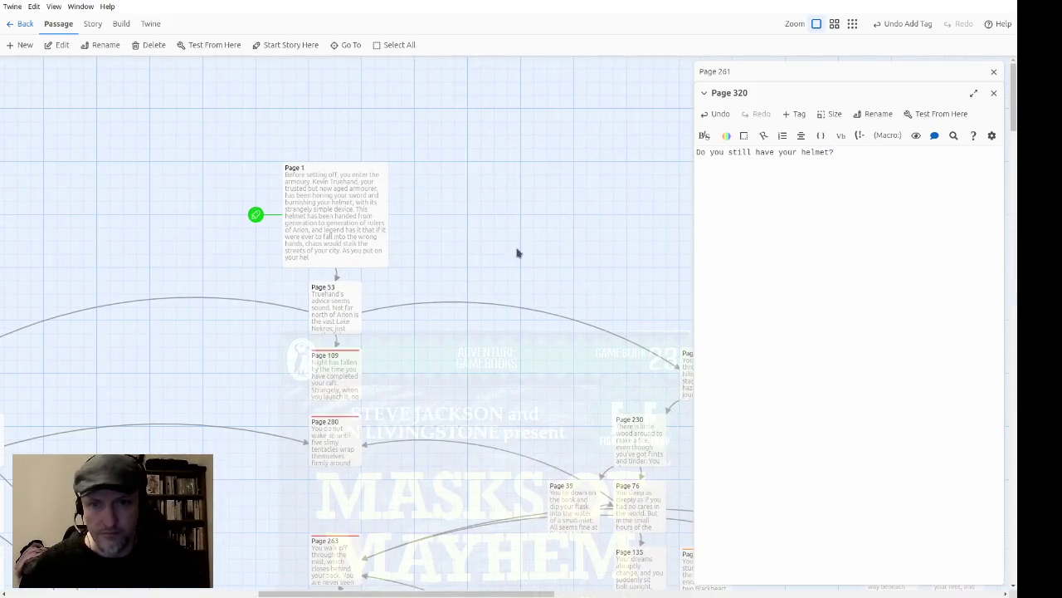
left_click(333, 220)
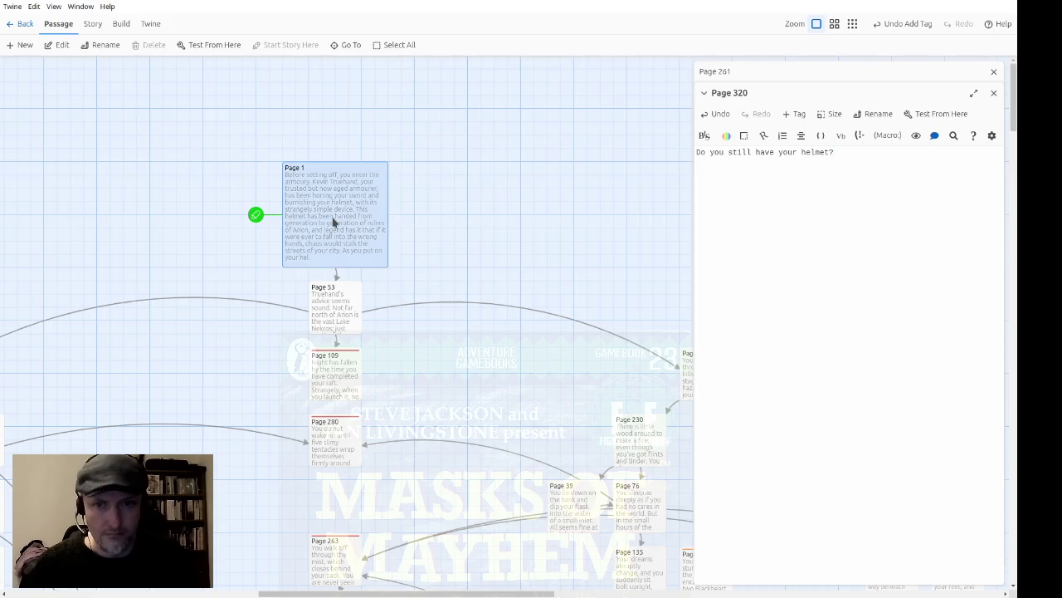
double_click(333, 221)
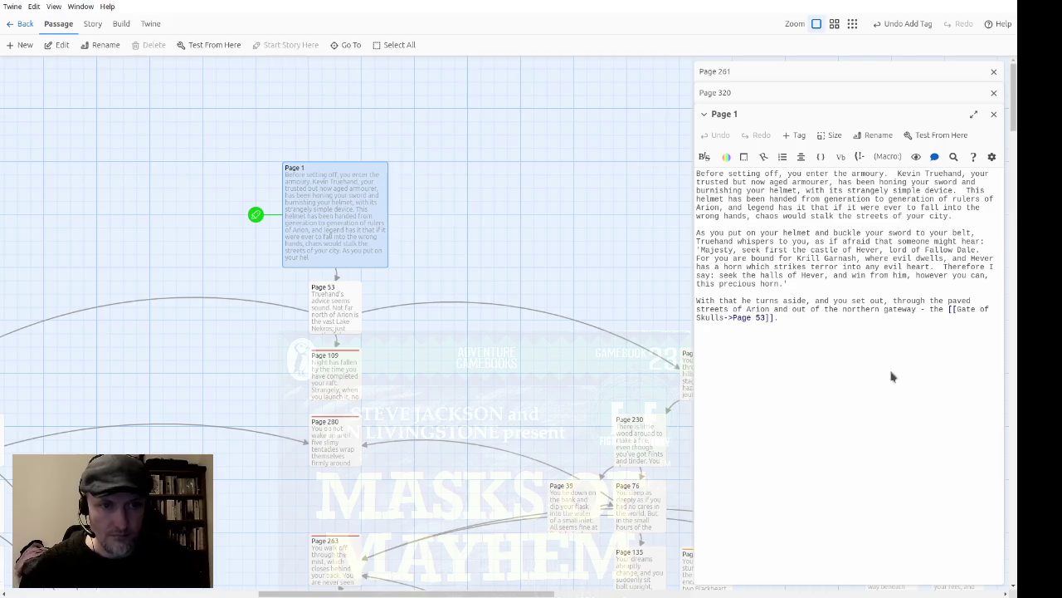
left_click(823, 284)
type("($add_item:")
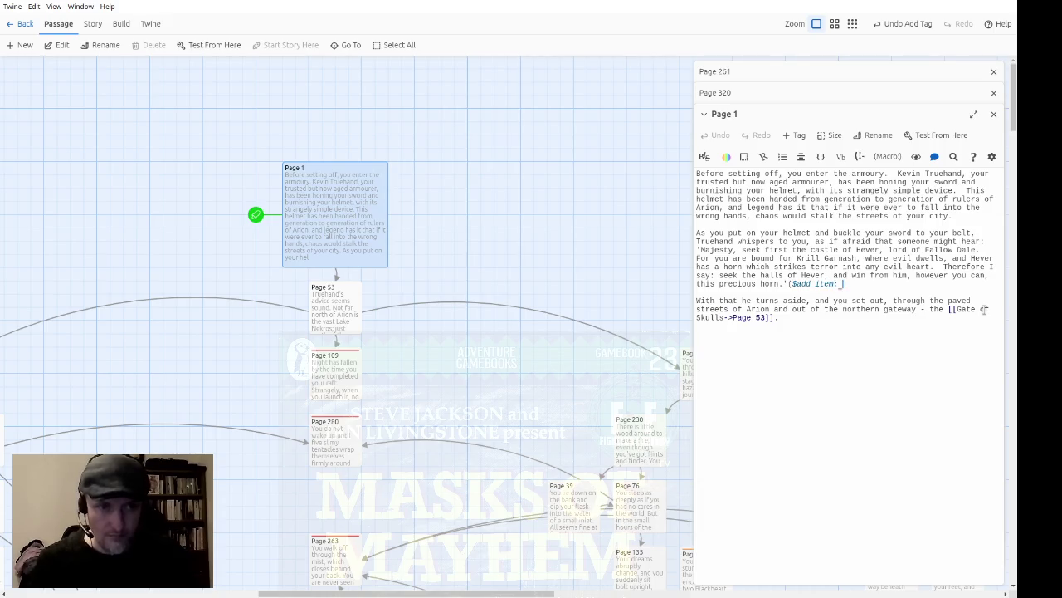
type("\"\"")
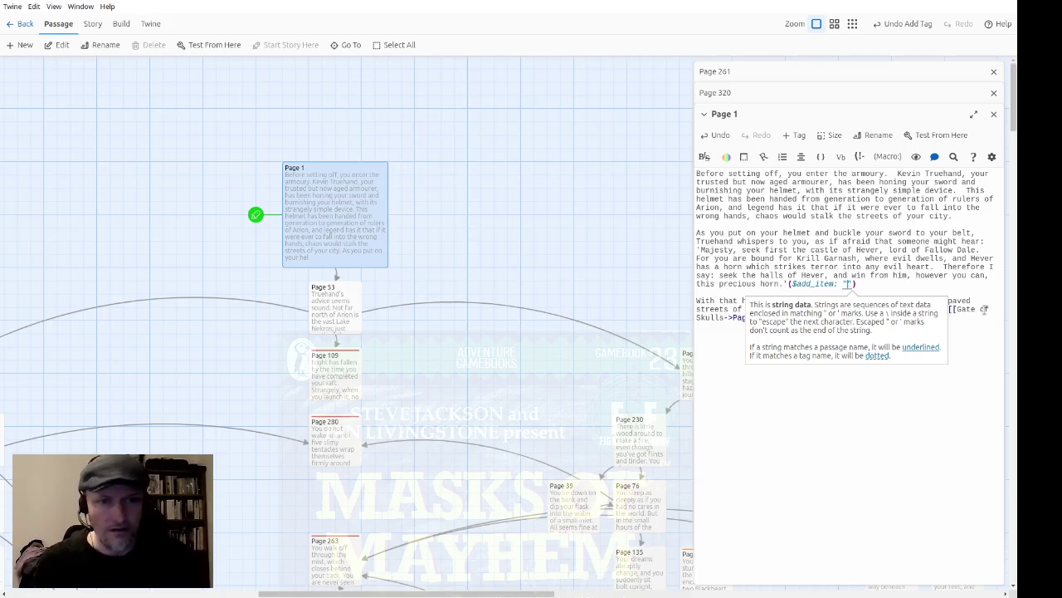
type("Helmet of")
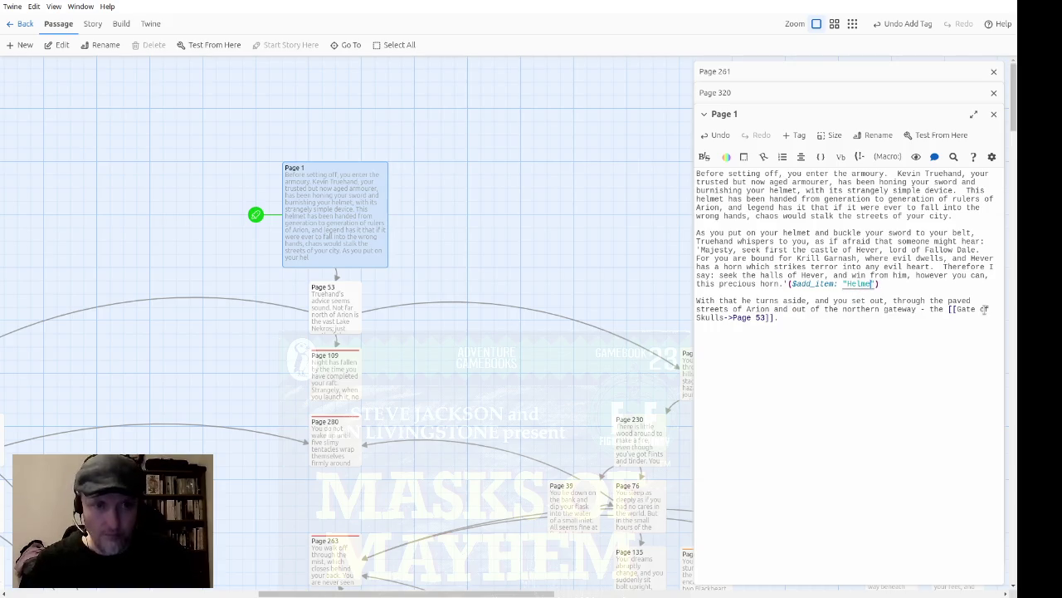
type(" Arion")
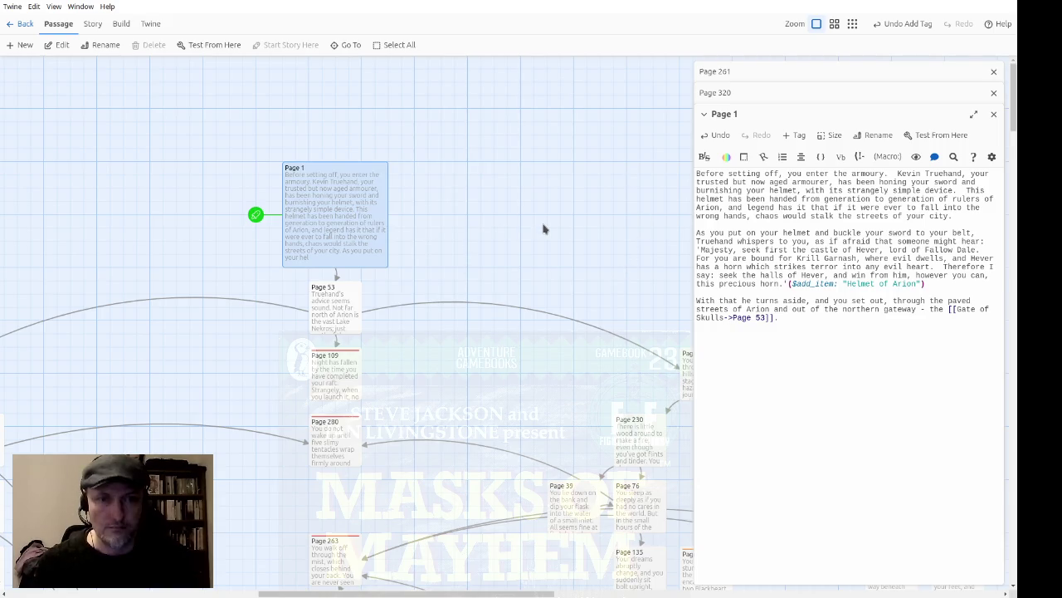
Move the Helmet of Arion macro onto its own line after 'city.' in the first paragraph.
left_click(939, 280)
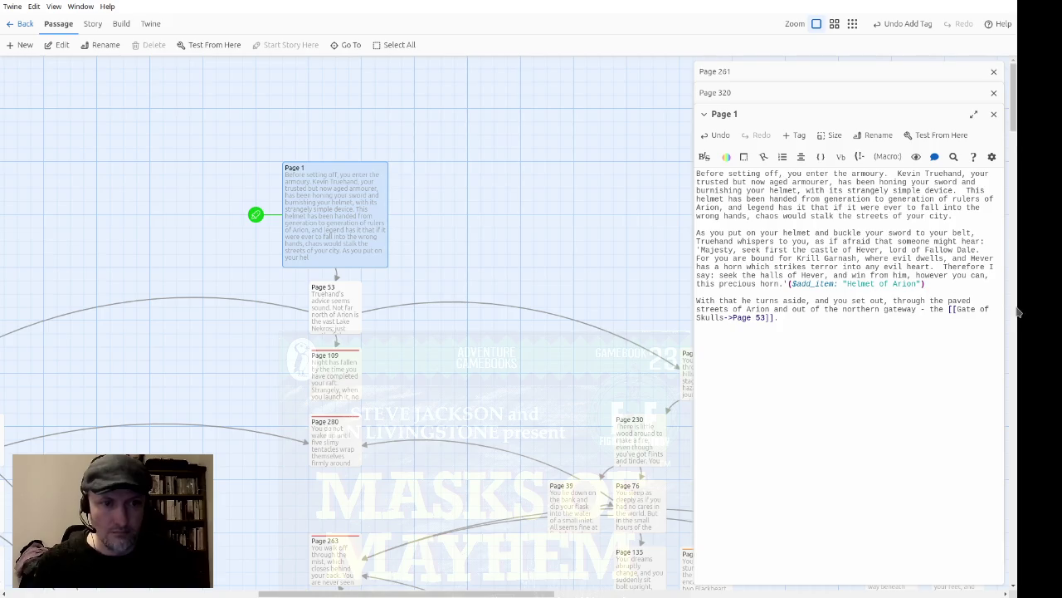
key("Up")
key("ctrl+shift+Left")
key("ctrl+shift+Left")
key("ctrl+shift+Left")
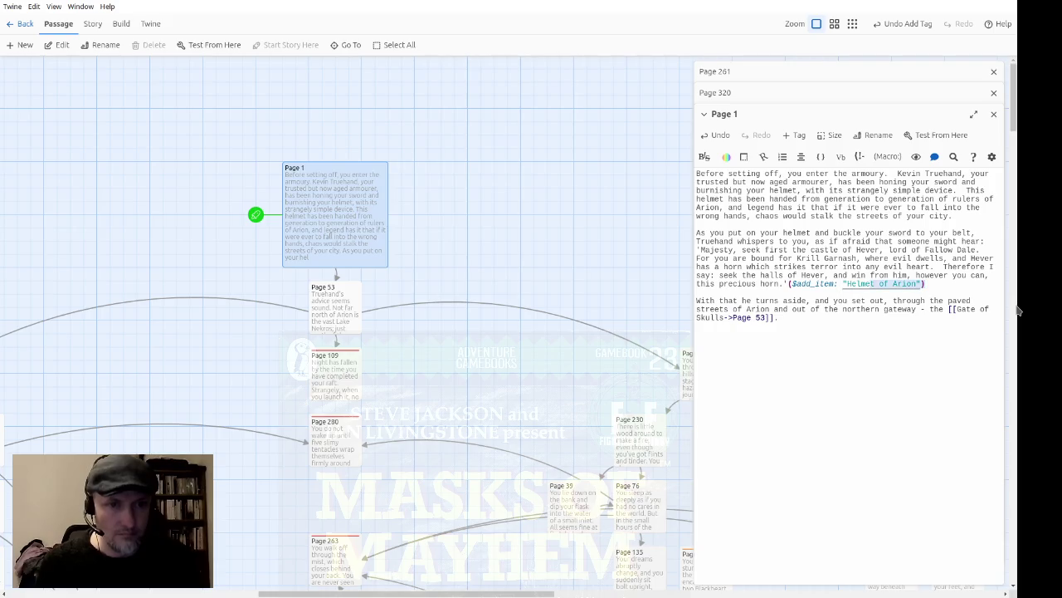
key("shift+Left")
key("ctrl+c")
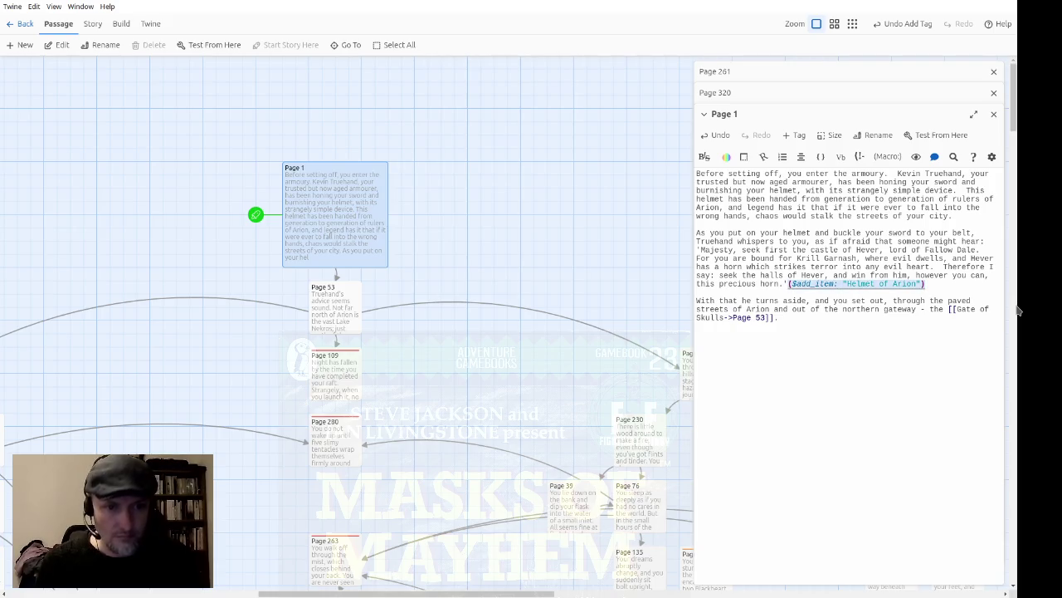
key("BackSpace")
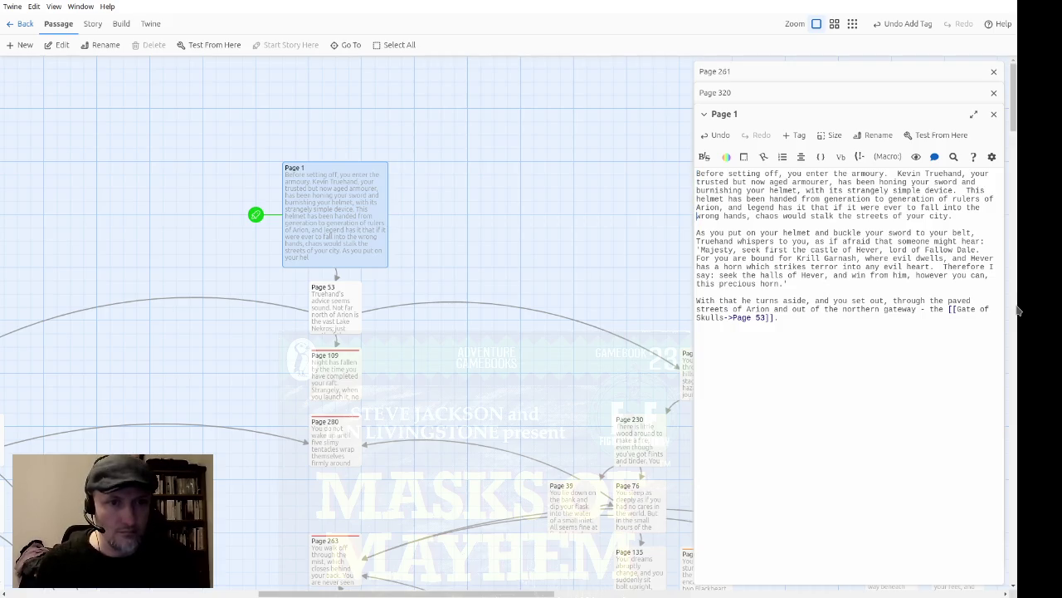
key("Return")
key("ctrl+v")
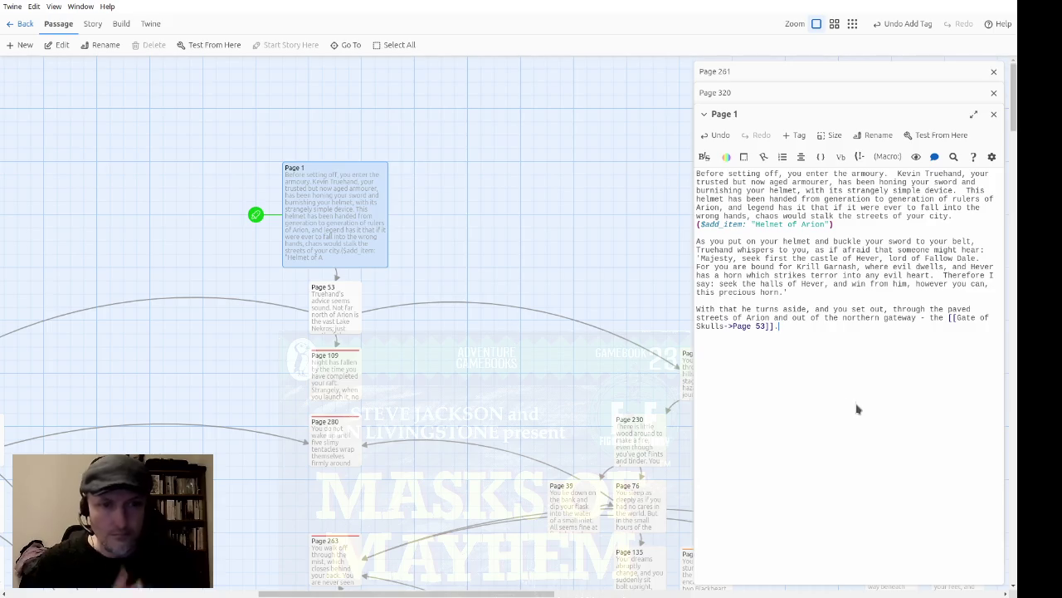
left_click(994, 114)
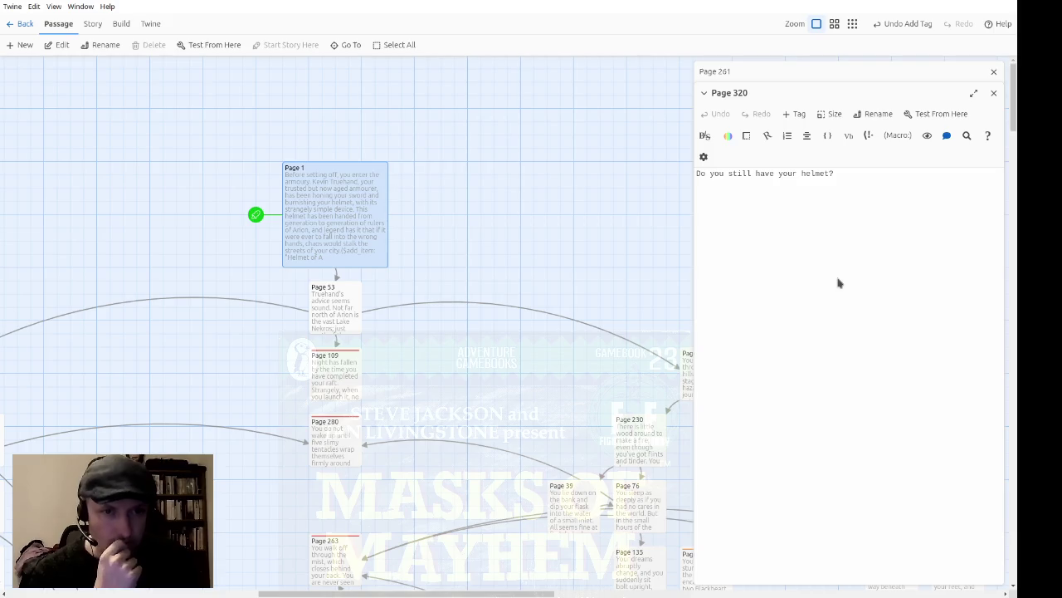
scroll(448, 291, "down", 10)
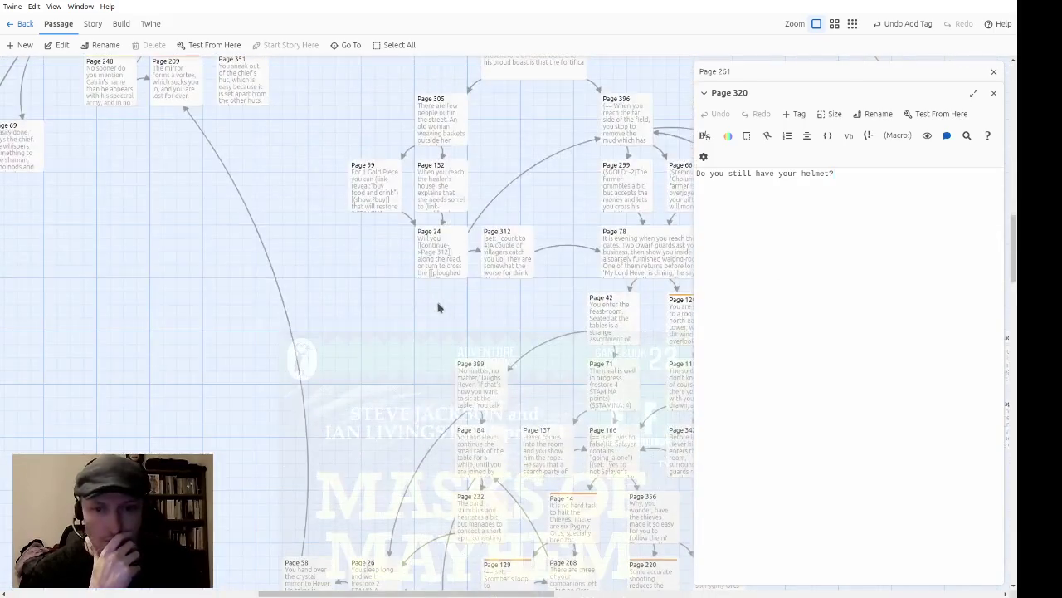
scroll(403, 323, "up", 5)
scroll(266, 362, "left", 4)
scroll(443, 462, "down", 5)
scroll(442, 461, "right", 5)
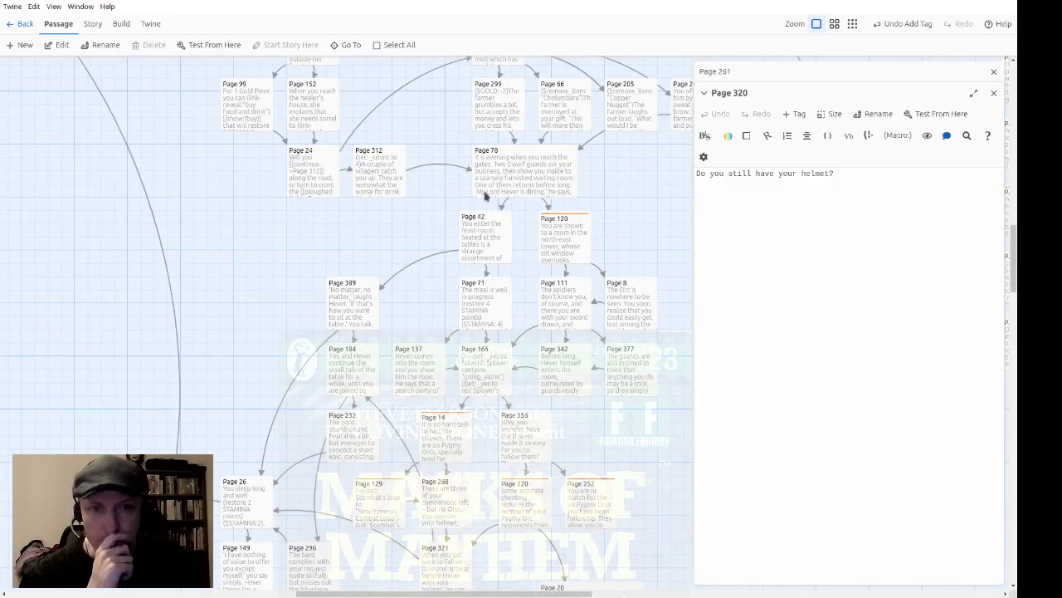
scroll(494, 193, "down", 2)
scroll(531, 168, "down", 2)
scroll(544, 180, "down", 2)
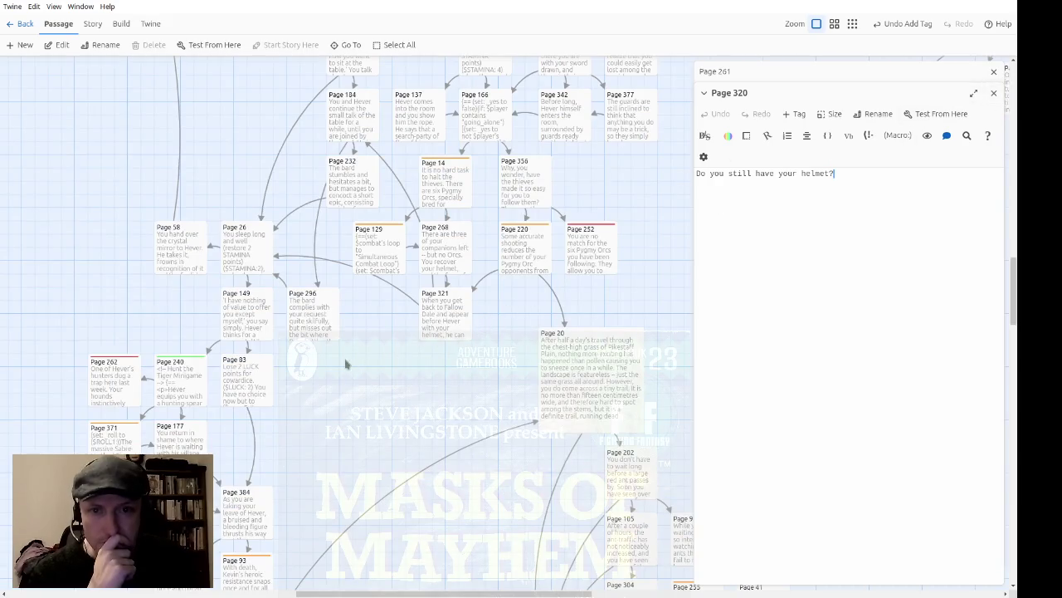
scroll(374, 282, "down", 5)
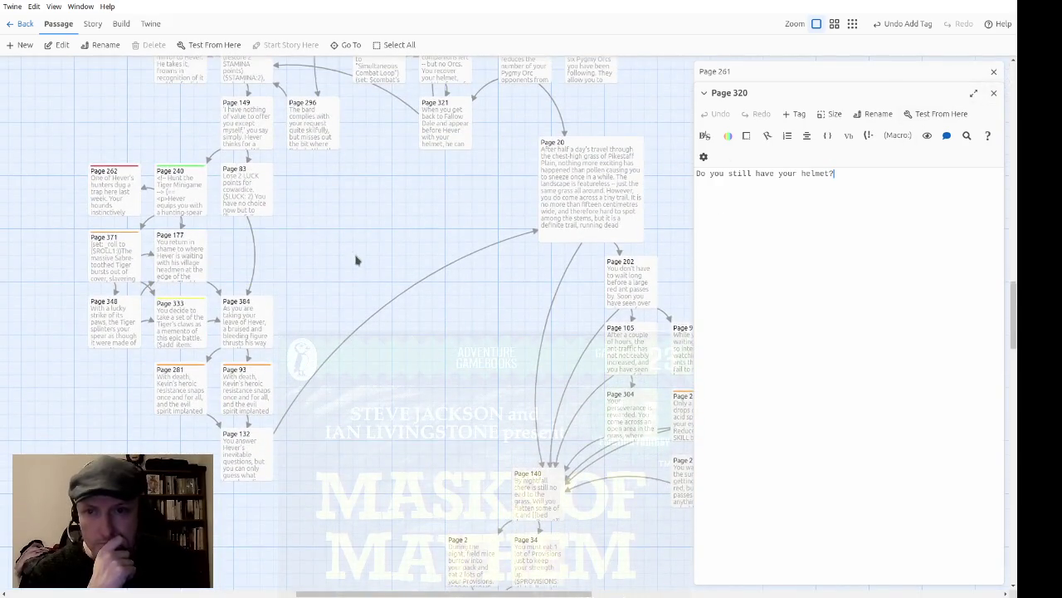
scroll(357, 259, "up", 12)
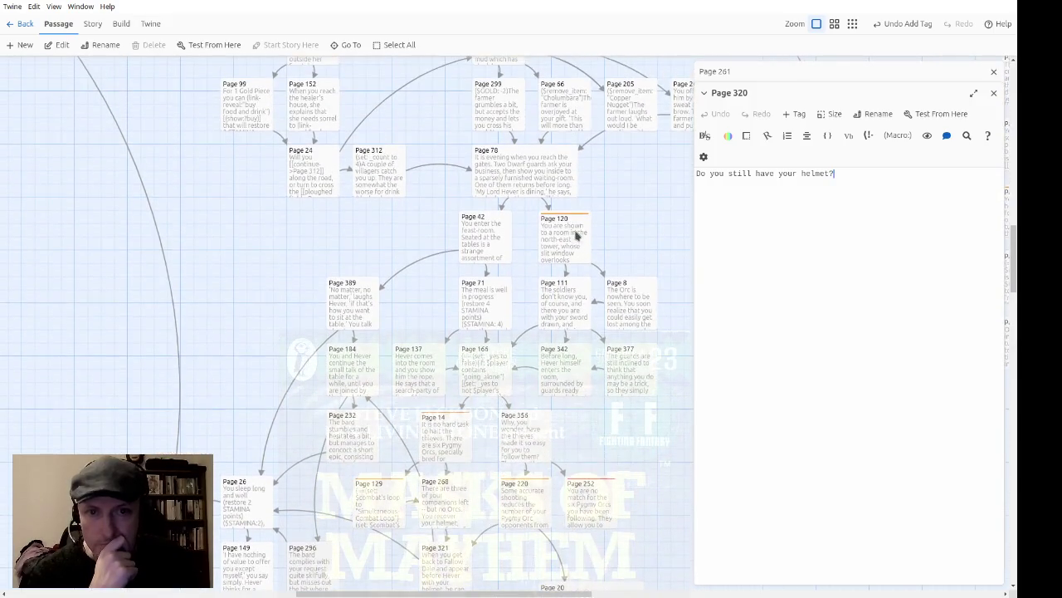
left_click(994, 93)
left_click(993, 92)
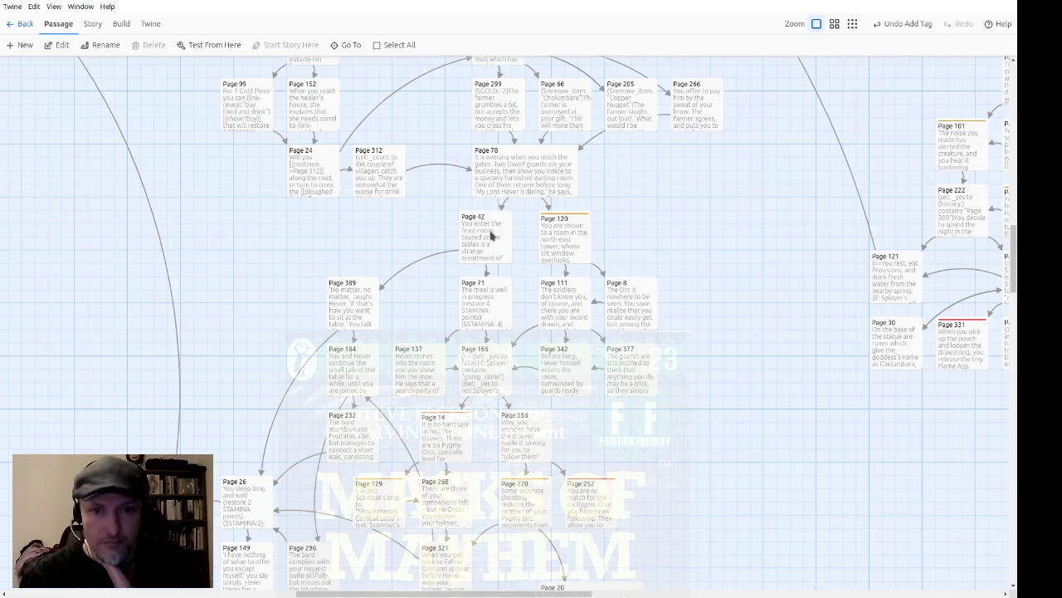
double_click(555, 240)
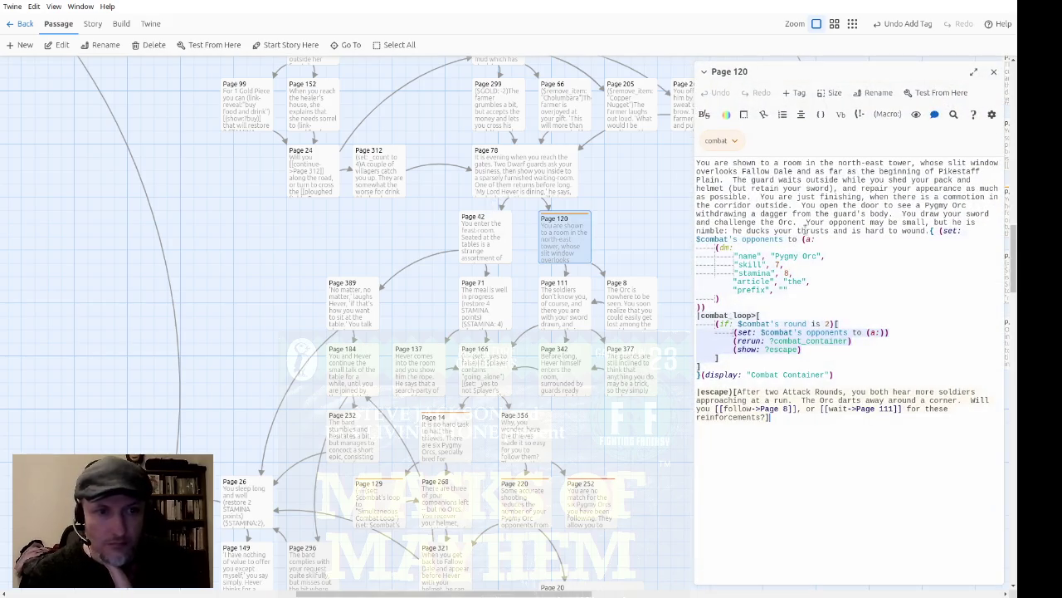
left_click(996, 73)
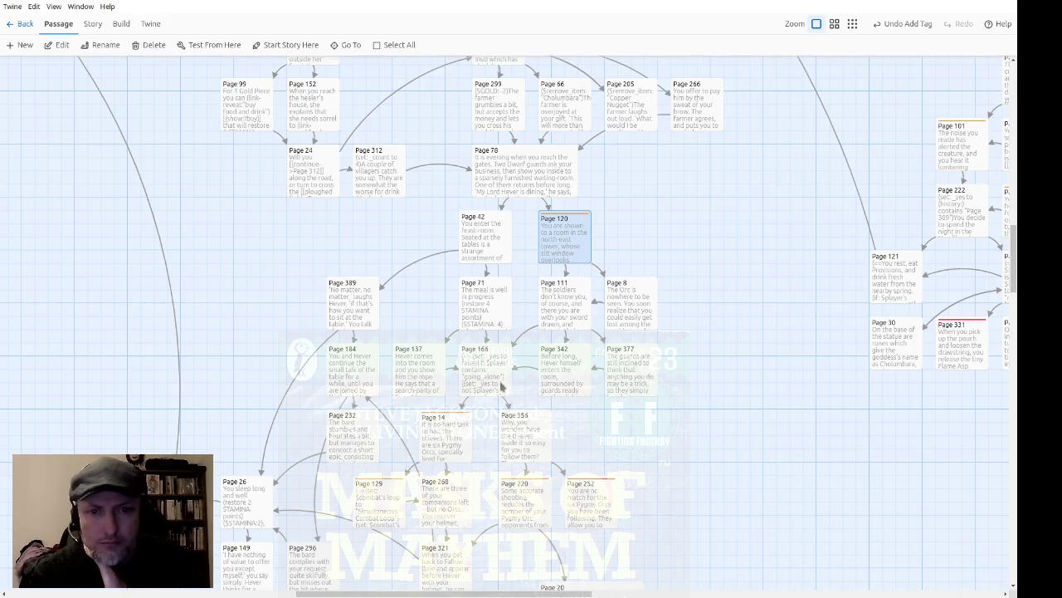
double_click(501, 386)
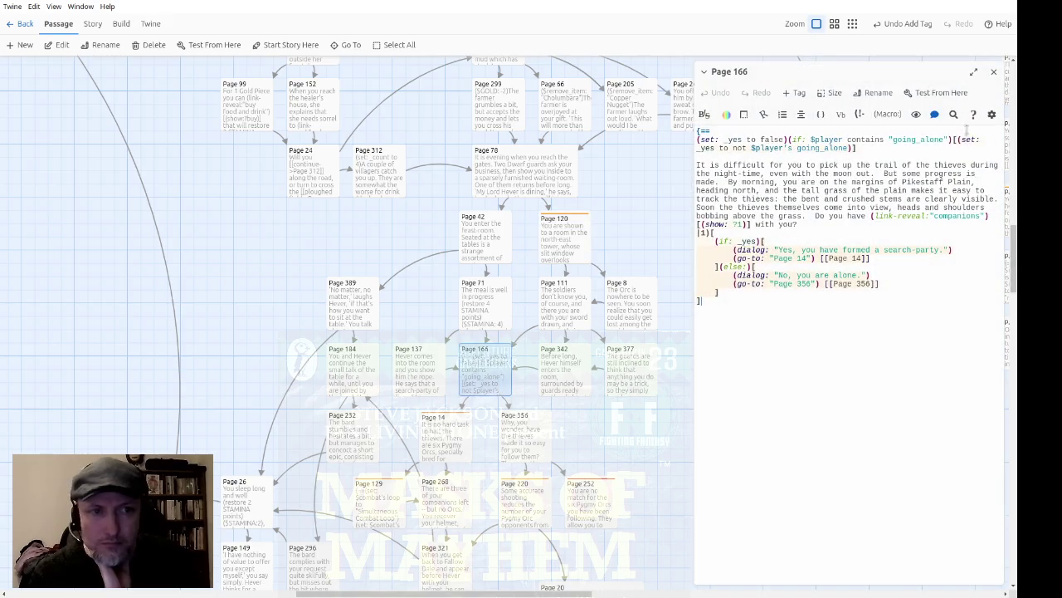
left_click(993, 71)
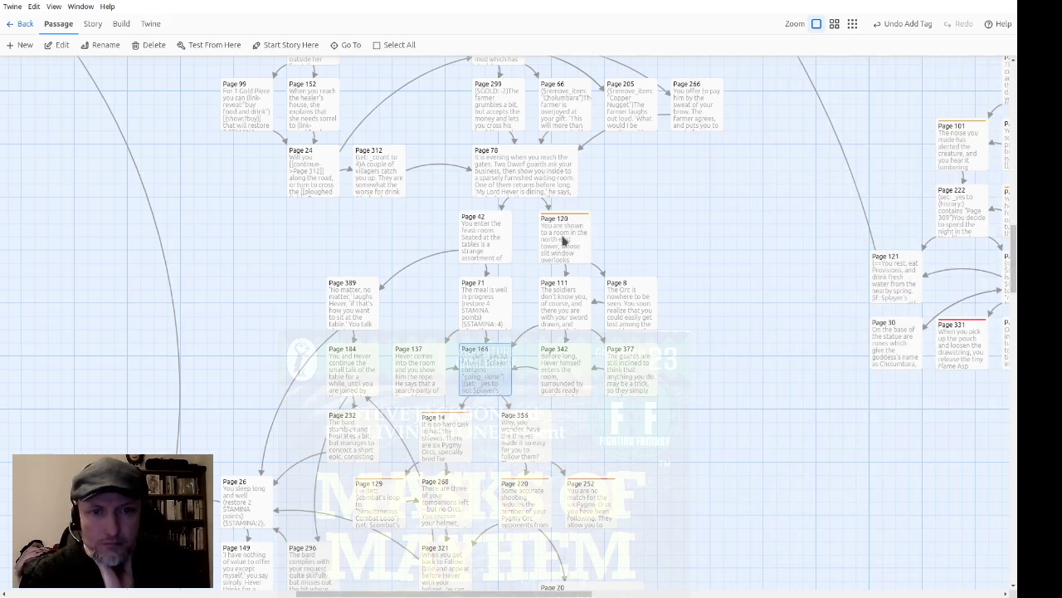
double_click(564, 240)
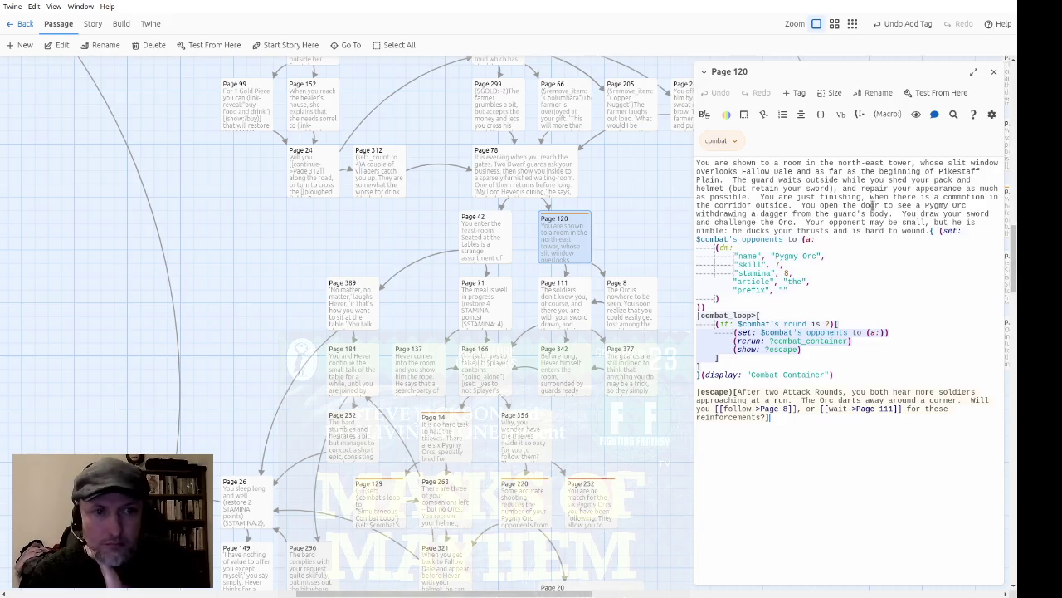
left_click(830, 448)
left_click(994, 71)
double_click(626, 314)
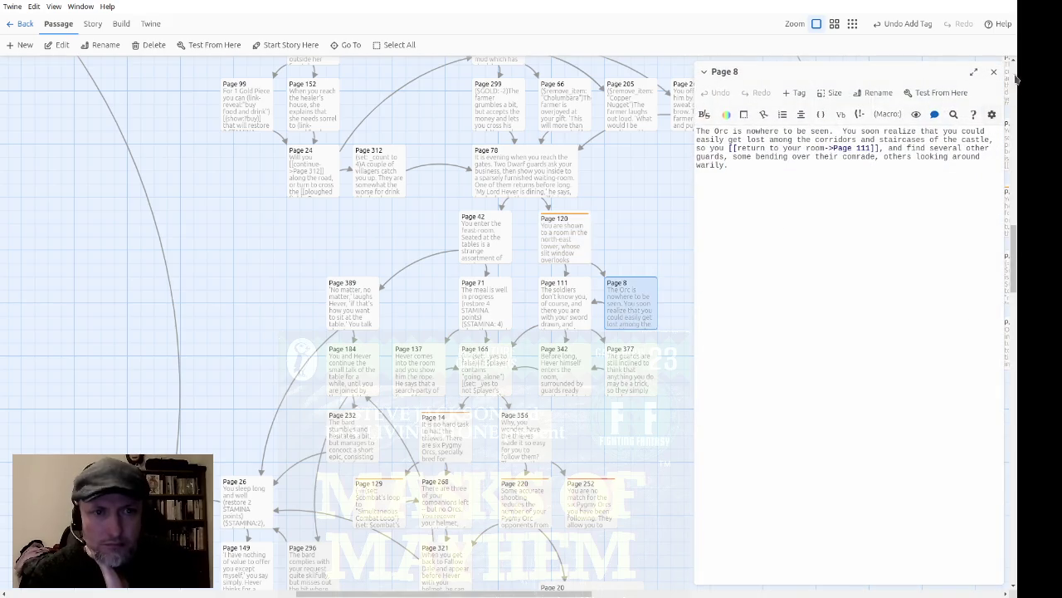
left_click(995, 72)
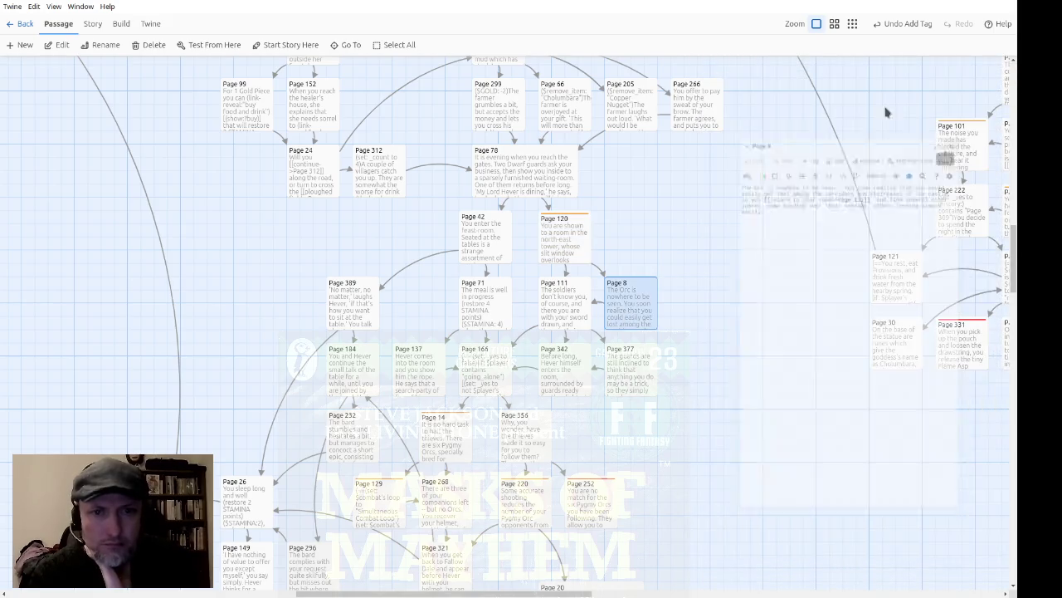
left_click(359, 313)
double_click(359, 314)
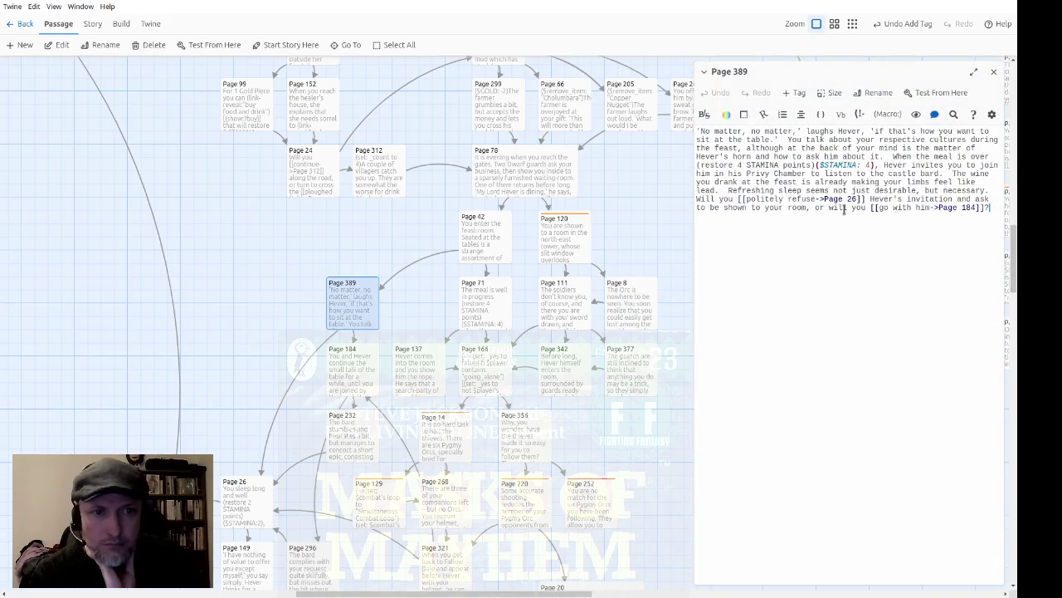
left_click(993, 72)
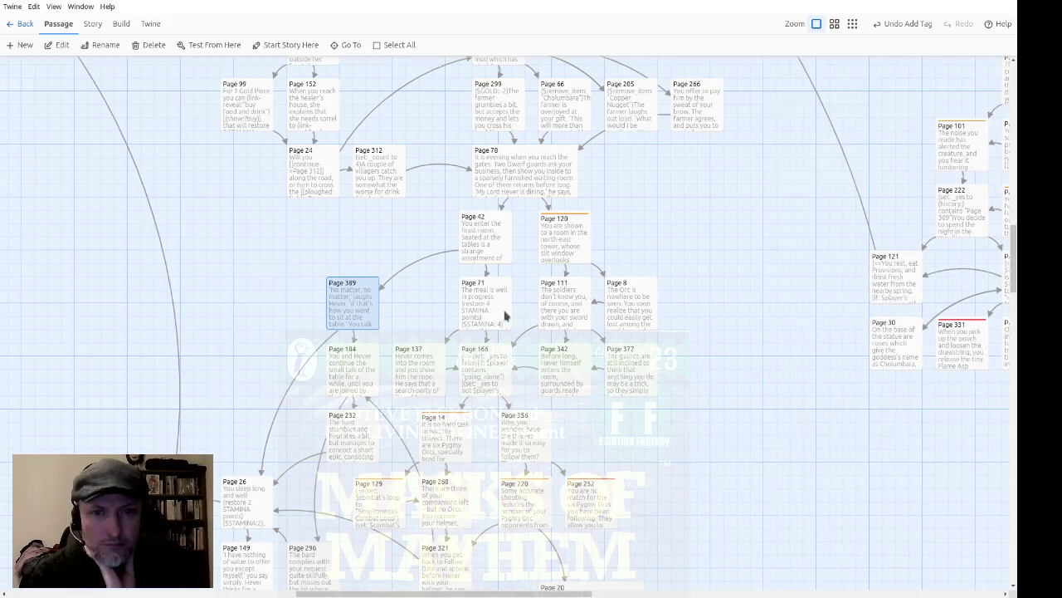
double_click(488, 241)
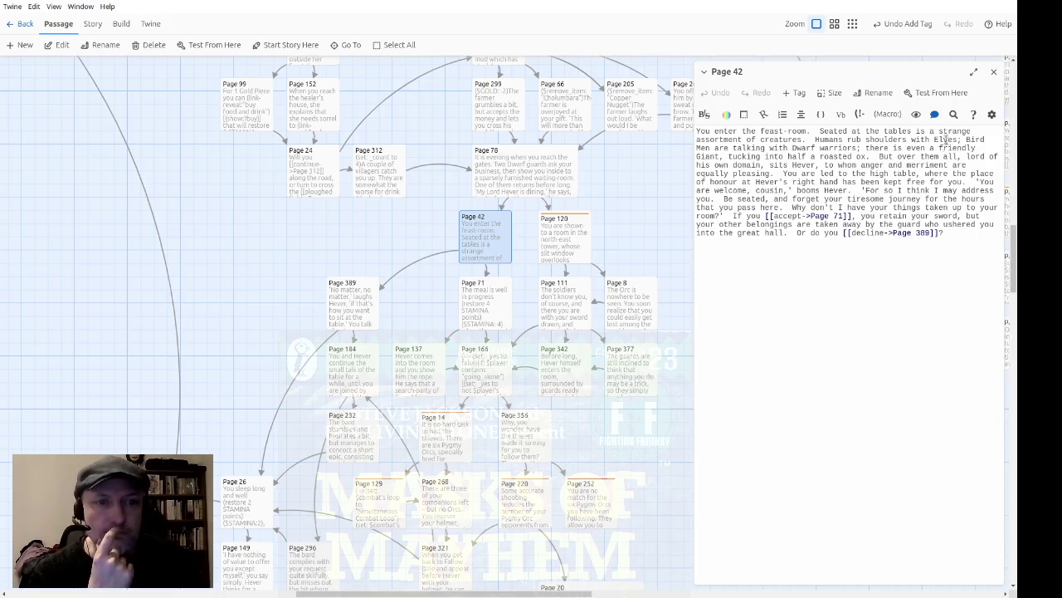
left_click(994, 71)
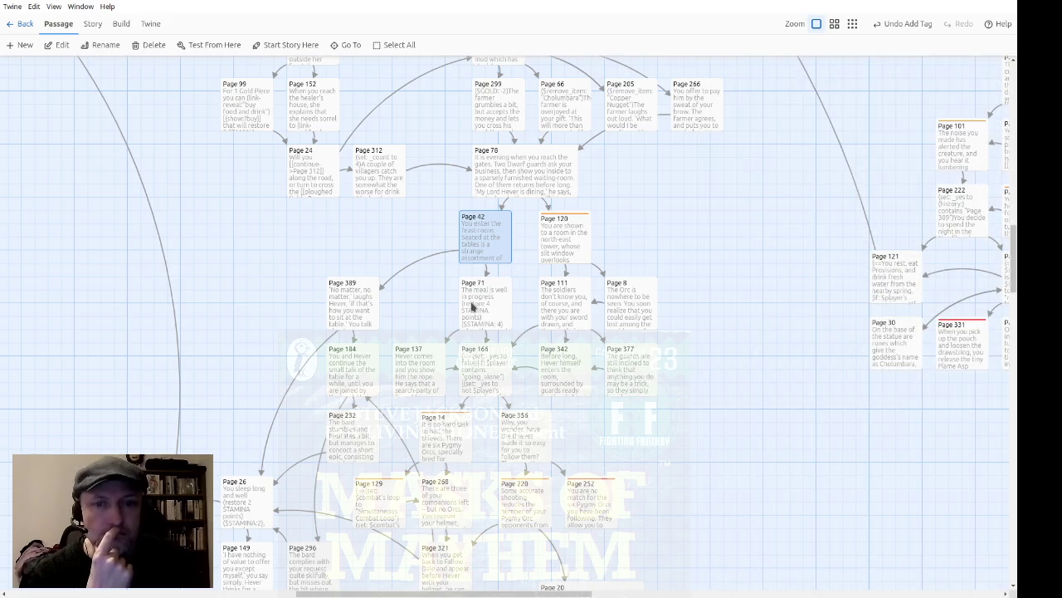
Start Page 71 with ($remove_item: "Helmet of Arion"), replacing the unfinished (set: $player's) macro.
double_click(473, 303)
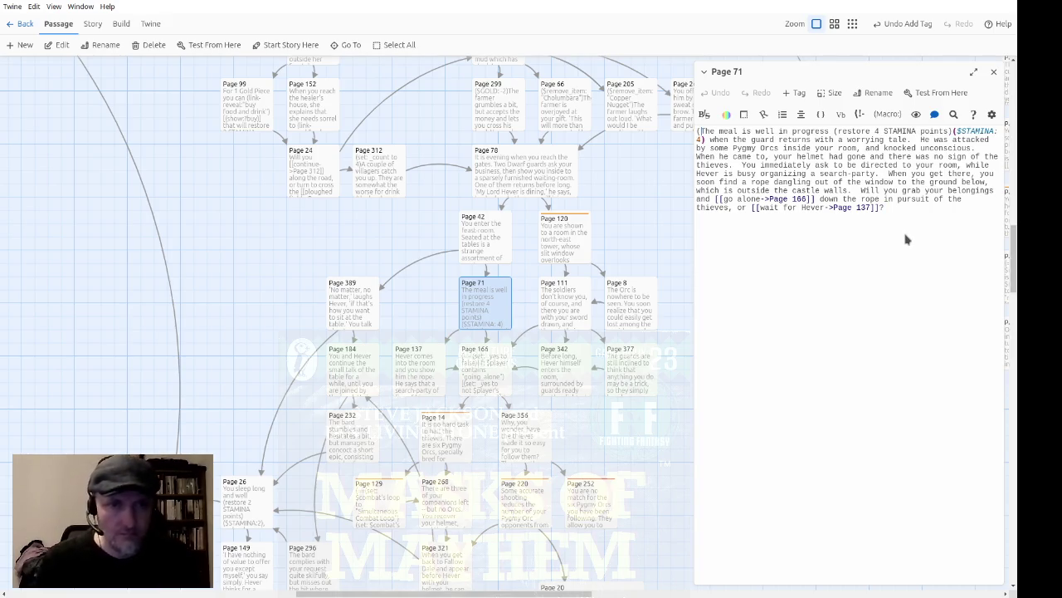
type("(")
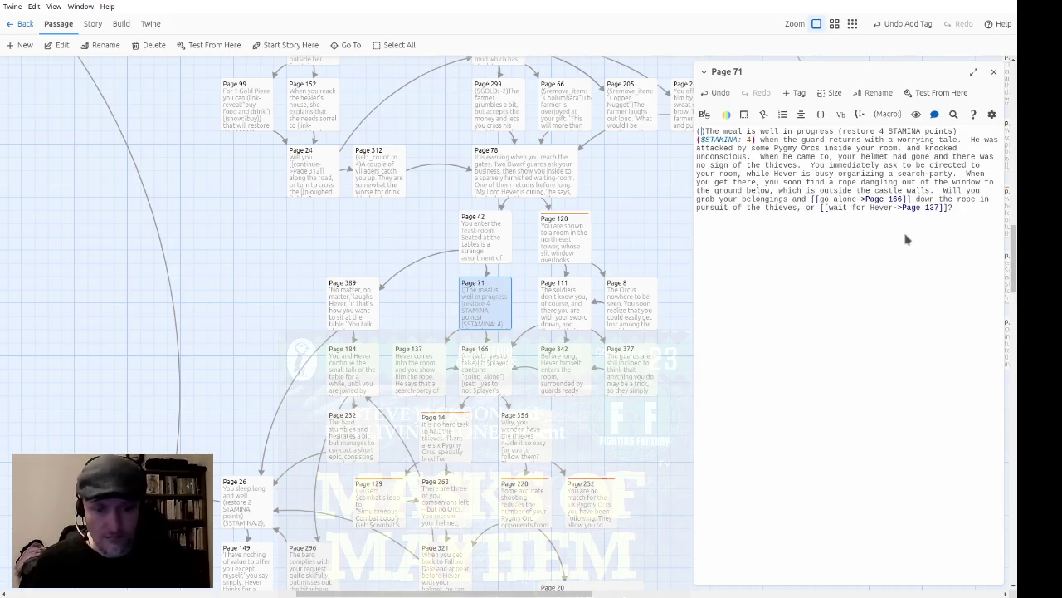
type("set: $play")
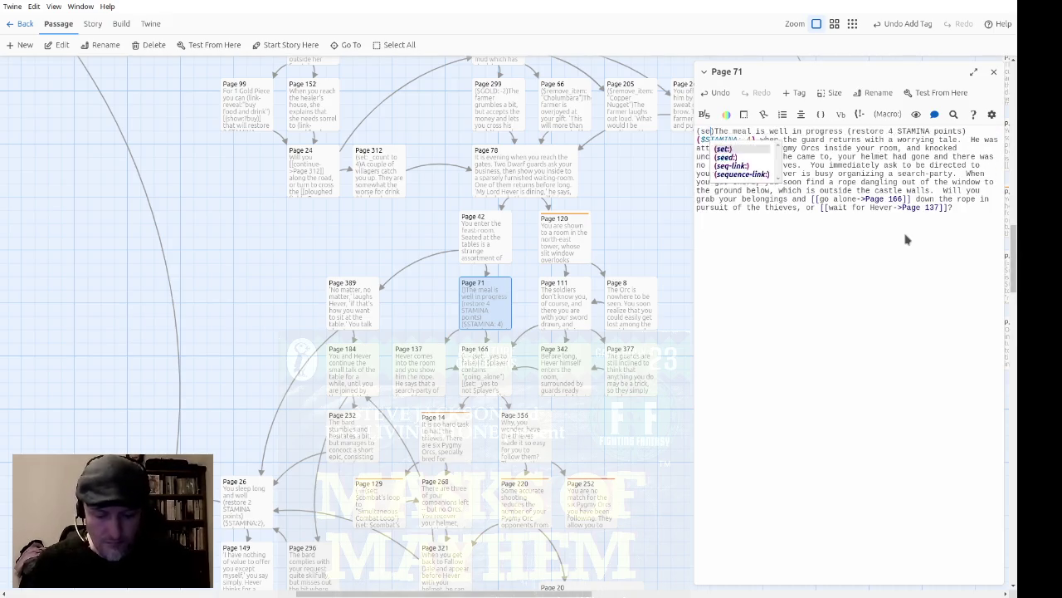
type("er's ")
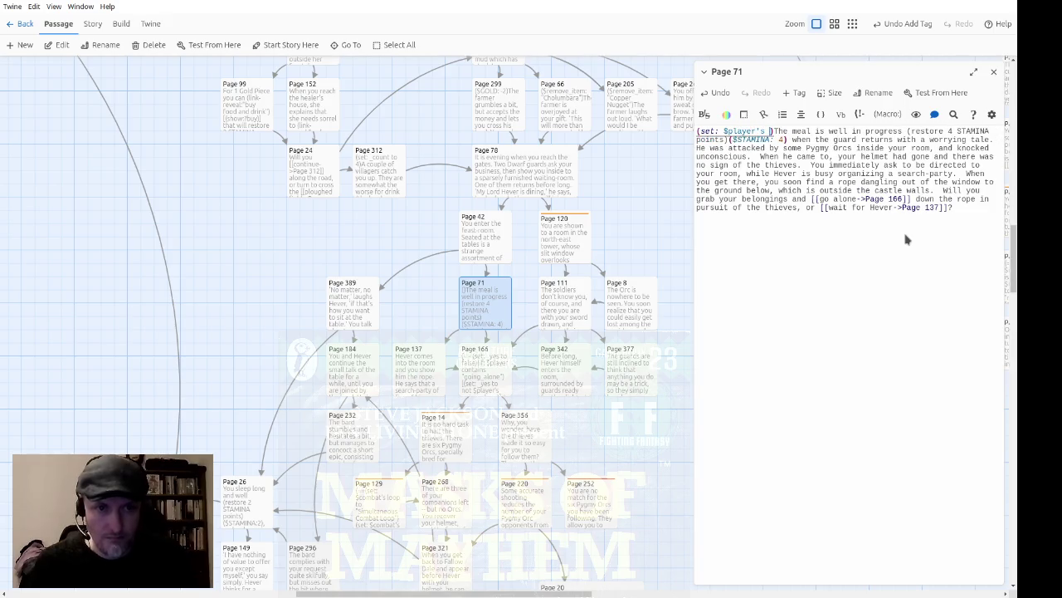
type("st")
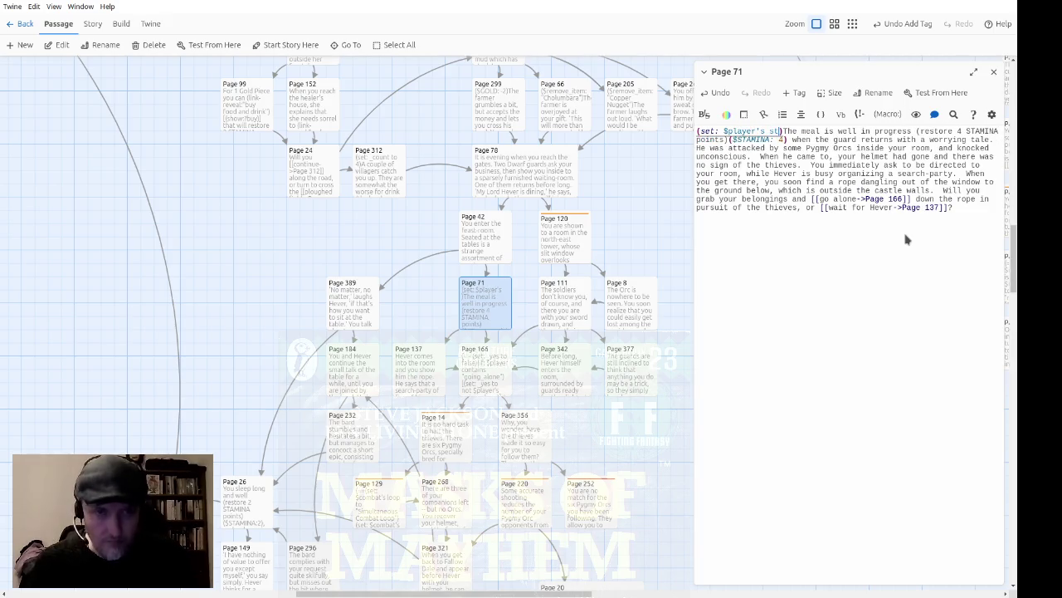
key("BackSpace")
key("BackSpace")
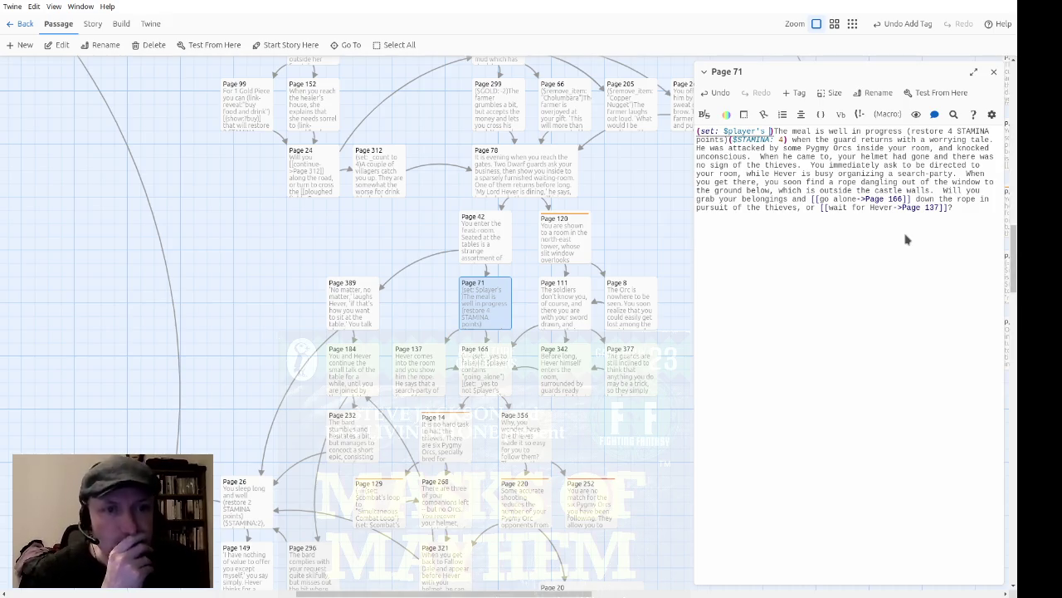
key("Left")
key("Left")
key("Left")
key("Left")
type("($remove_")
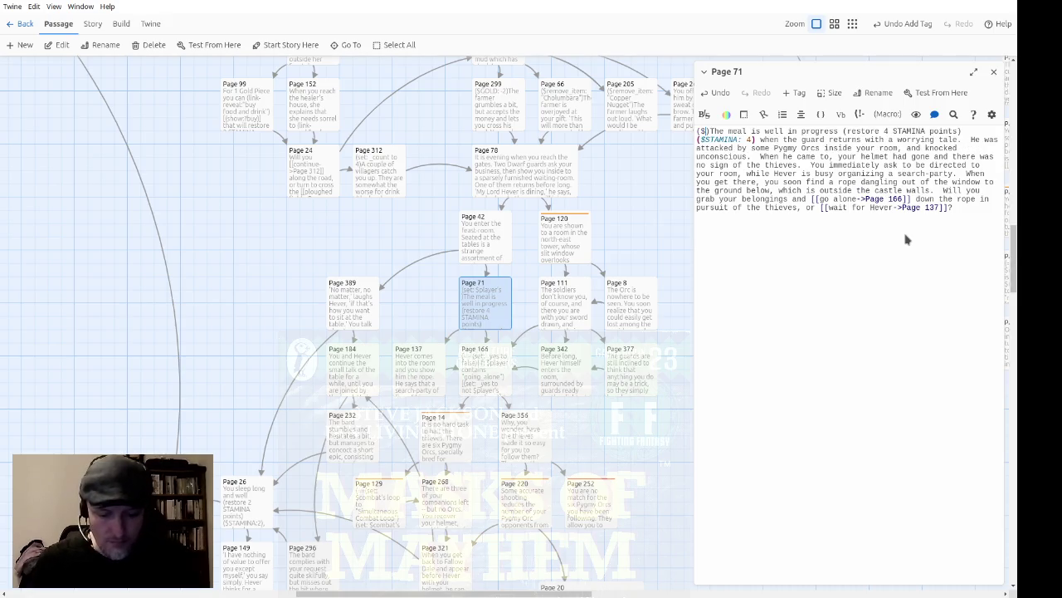
type("item: \"Helmet of Ar")
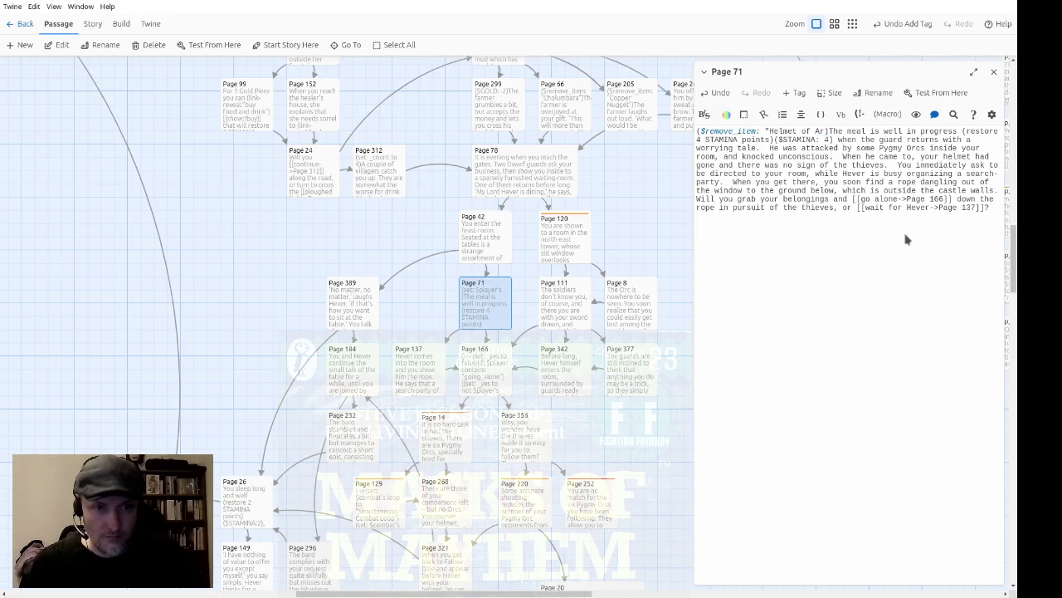
type("ion\"")
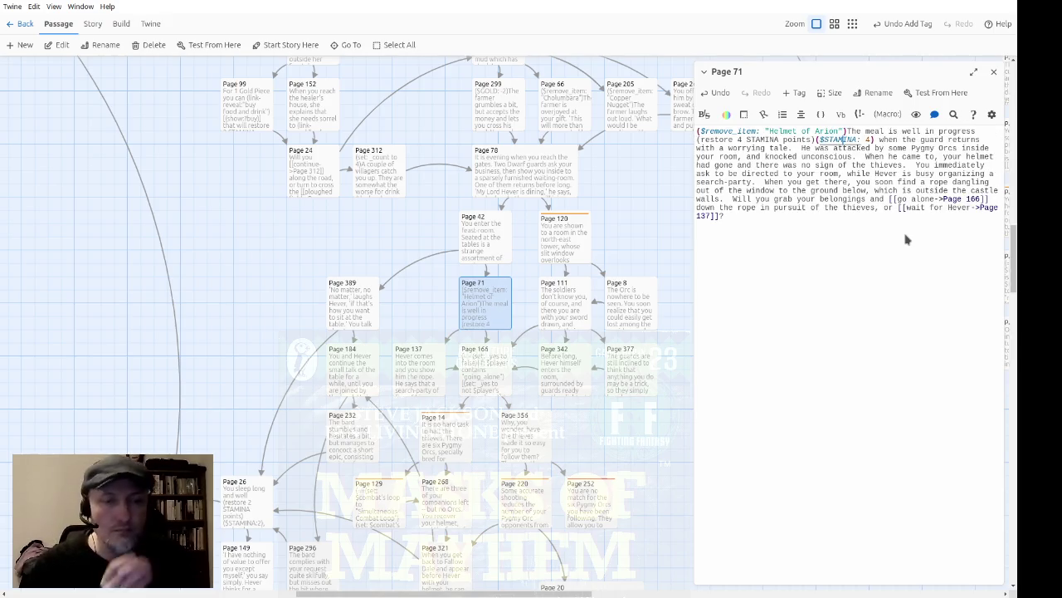
key("Down")
key("Right")
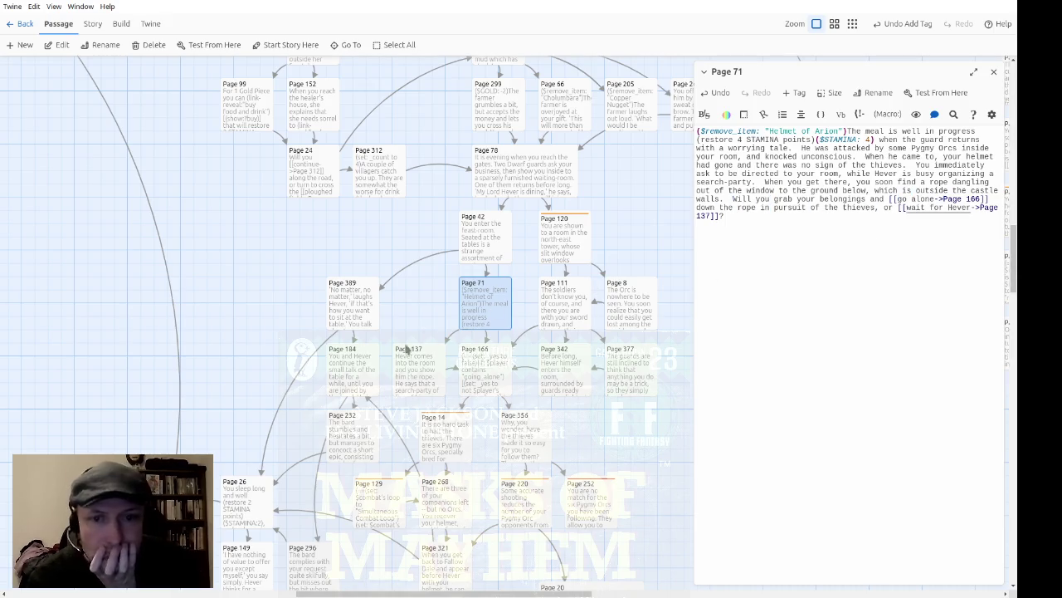
Review the text of Pages 137 and 166, closing Page 71.
double_click(418, 370)
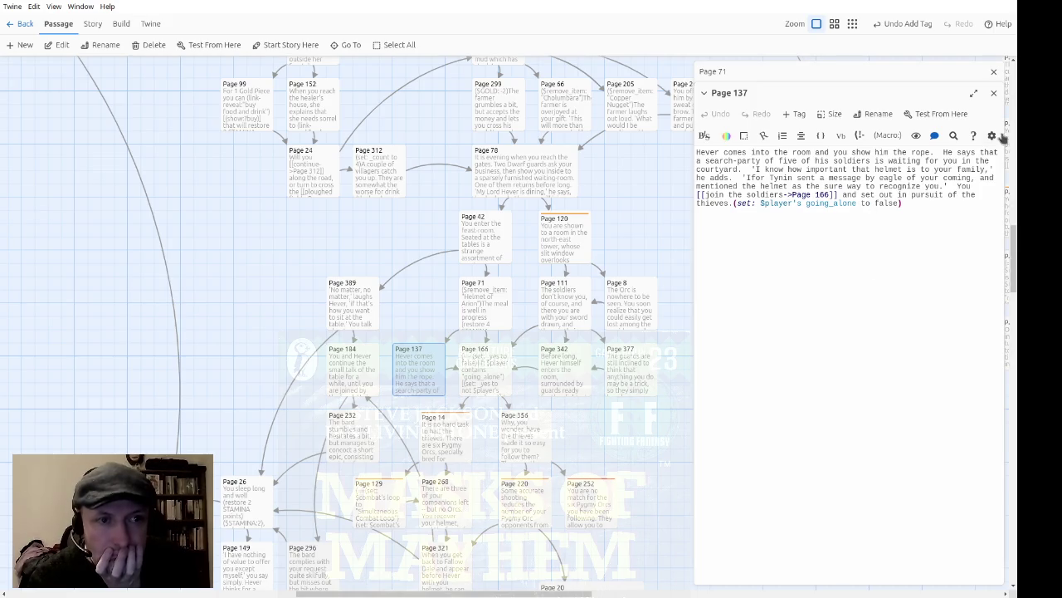
left_click(994, 92)
left_click(993, 73)
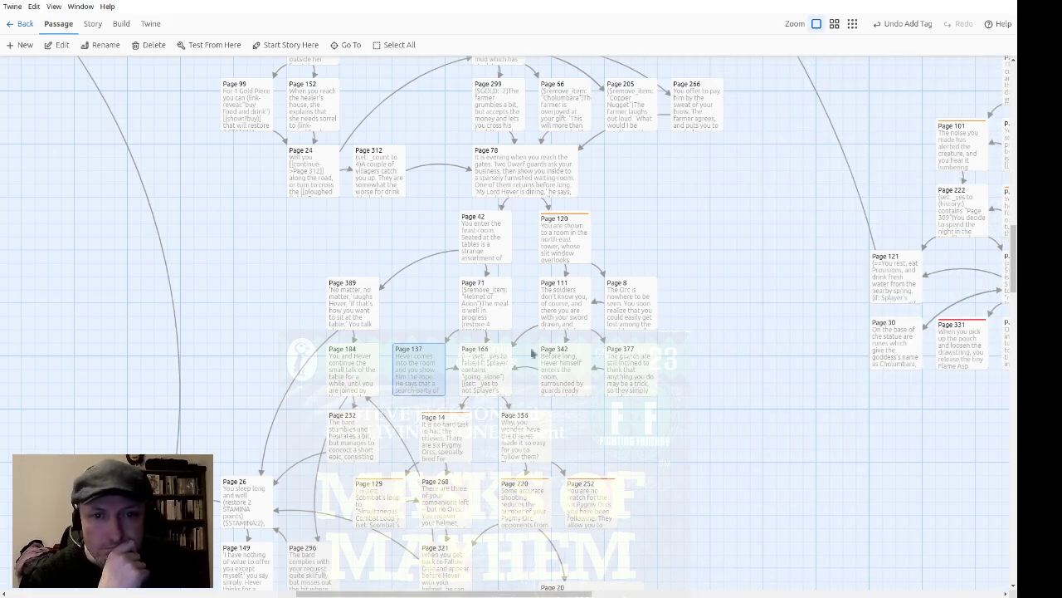
double_click(482, 386)
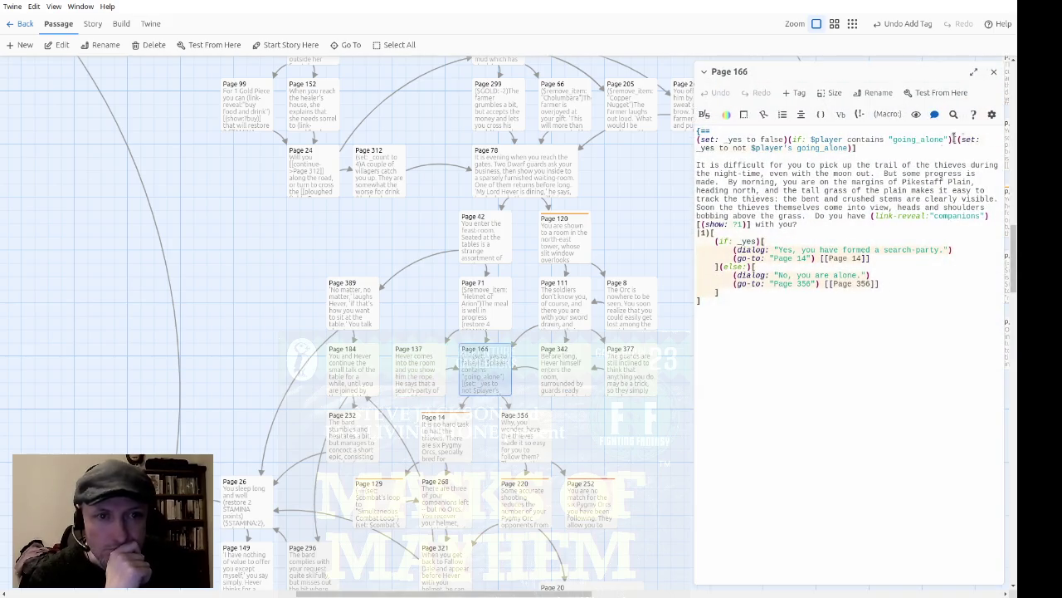
left_click(993, 71)
Review the text of Pages 120 and 389, including Page 120's combat code.
left_click(567, 257)
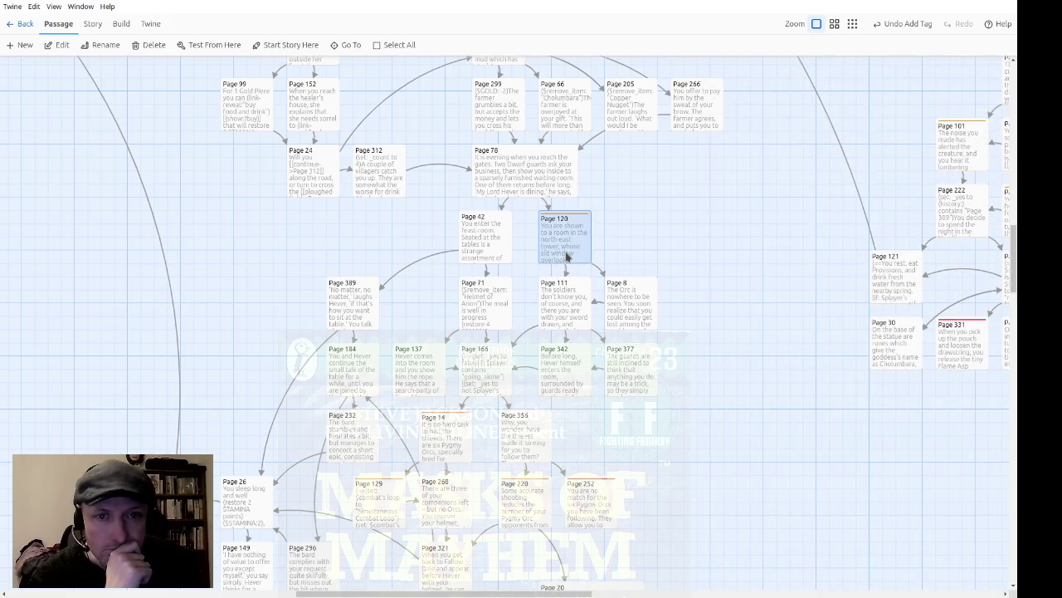
double_click(567, 257)
mouse_move(913, 189)
left_mouse_down()
mouse_move(735, 278)
mouse_move(895, 418)
left_mouse_up()
left_click(894, 417)
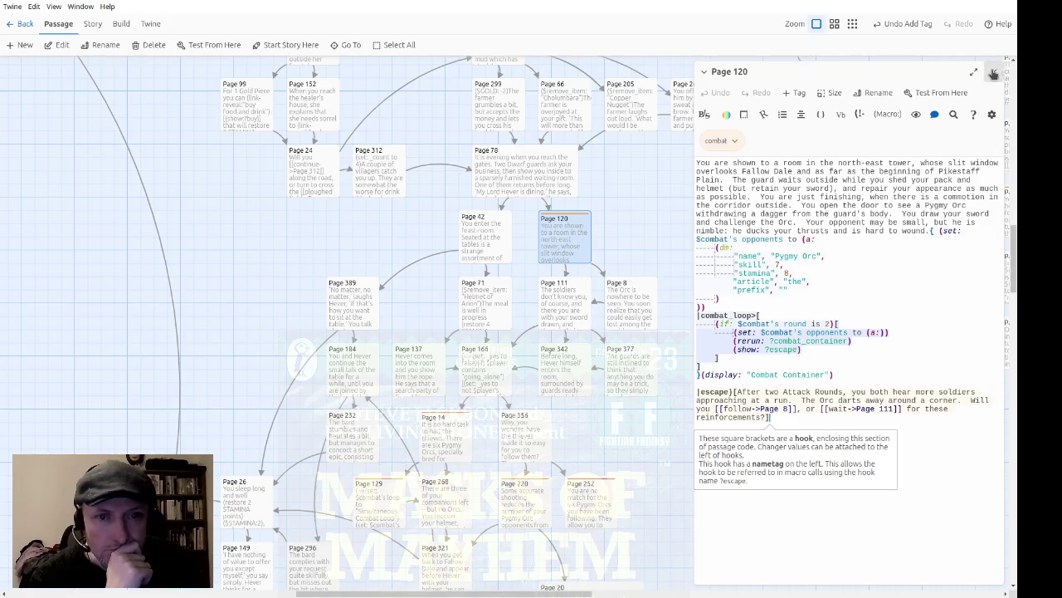
left_click(994, 72)
left_click(355, 305)
double_click(355, 304)
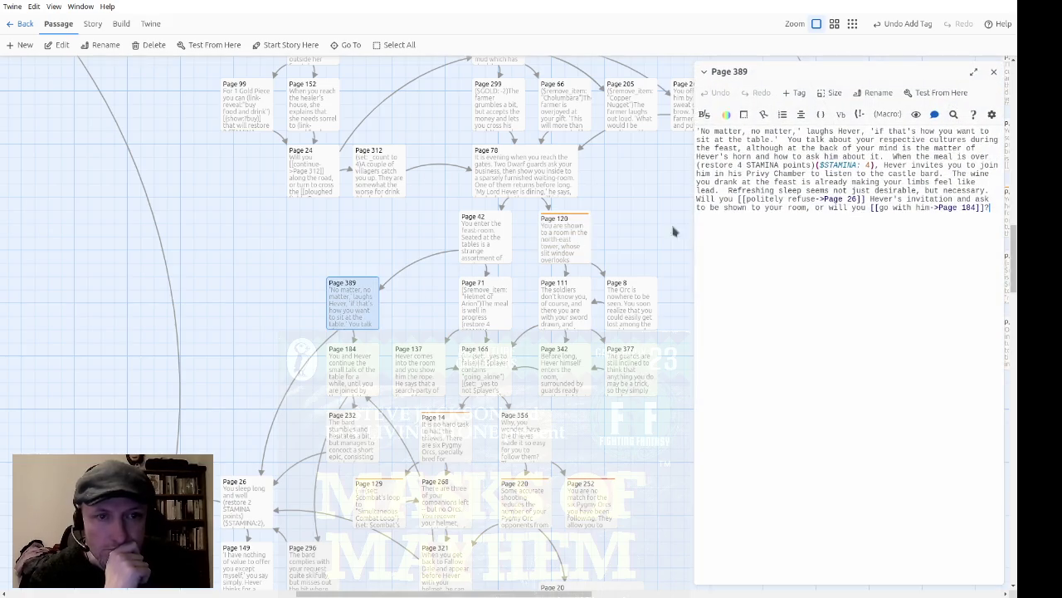
left_click(993, 71)
Review the text of Pages 184 and 14.
scroll(465, 260, "down", 1)
left_click(352, 303)
double_click(352, 303)
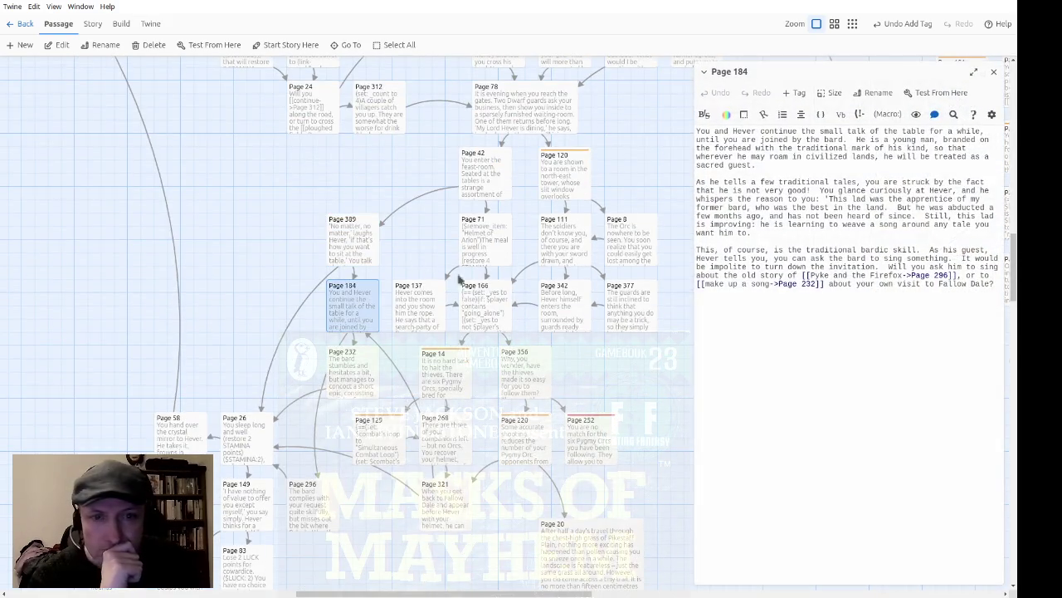
left_click(994, 72)
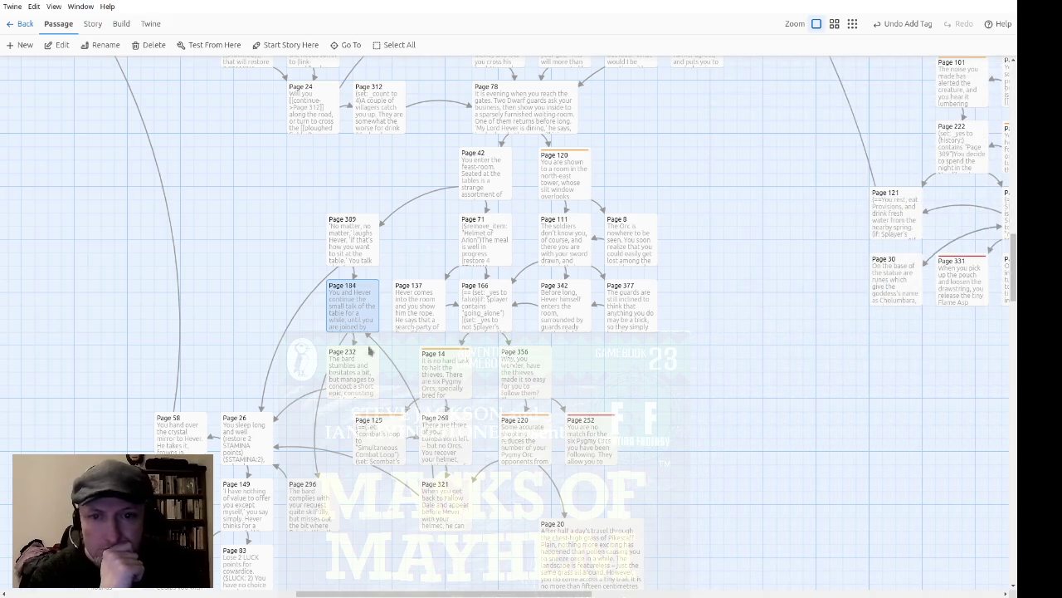
scroll(452, 259, "down", 2)
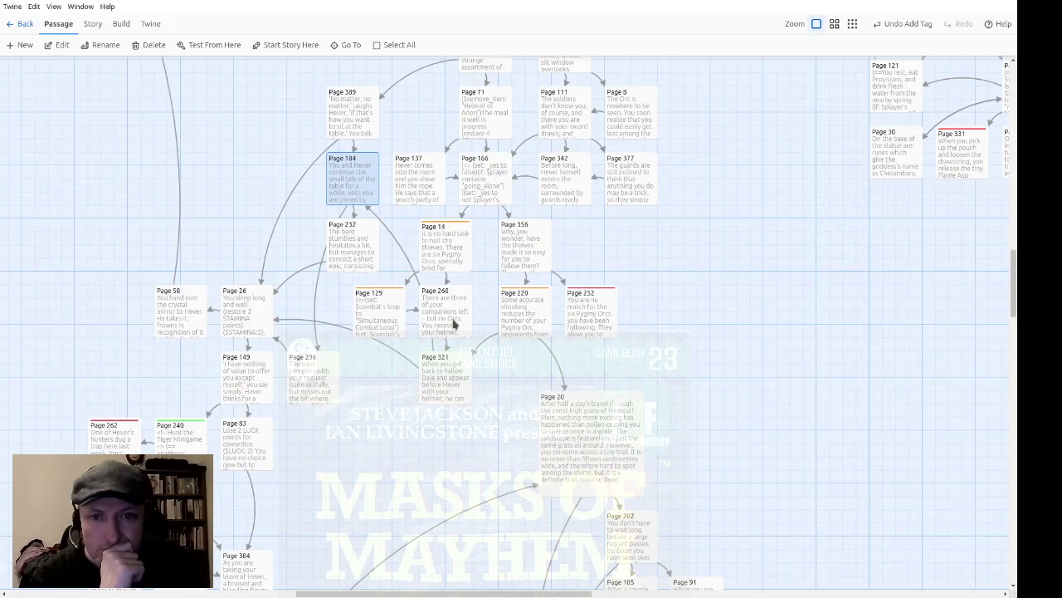
double_click(456, 251)
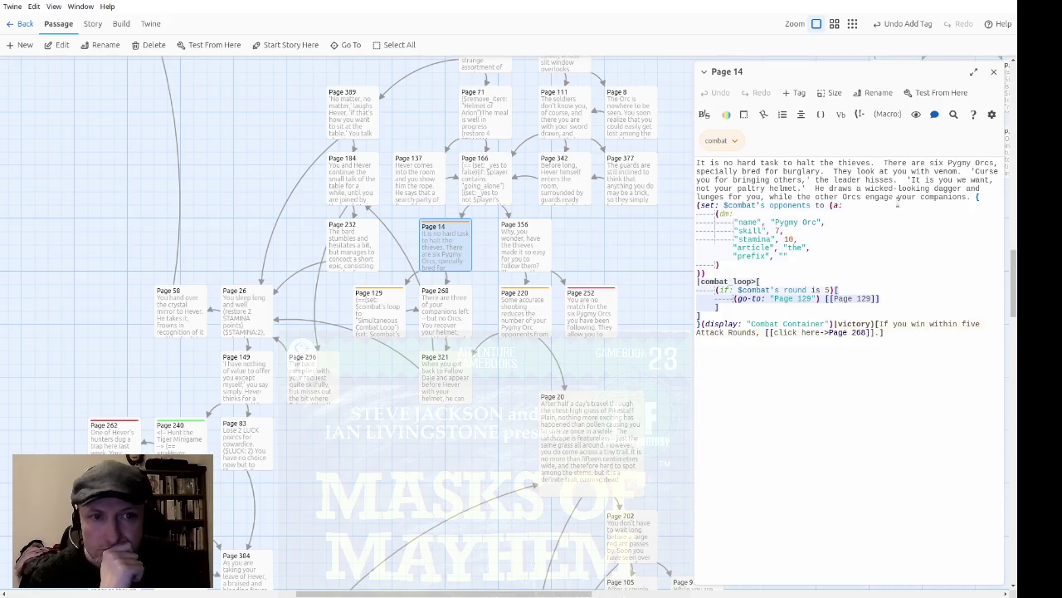
mouse_move(791, 170)
left_mouse_down()
mouse_move(863, 237)
mouse_move(923, 377)
left_mouse_up()
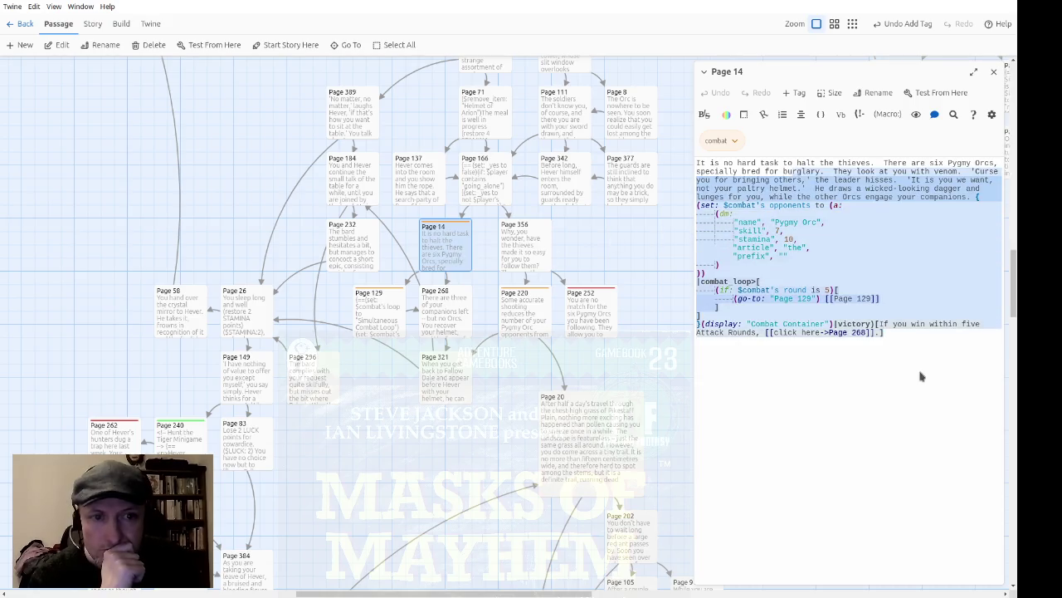
left_click(923, 377)
left_click(994, 71)
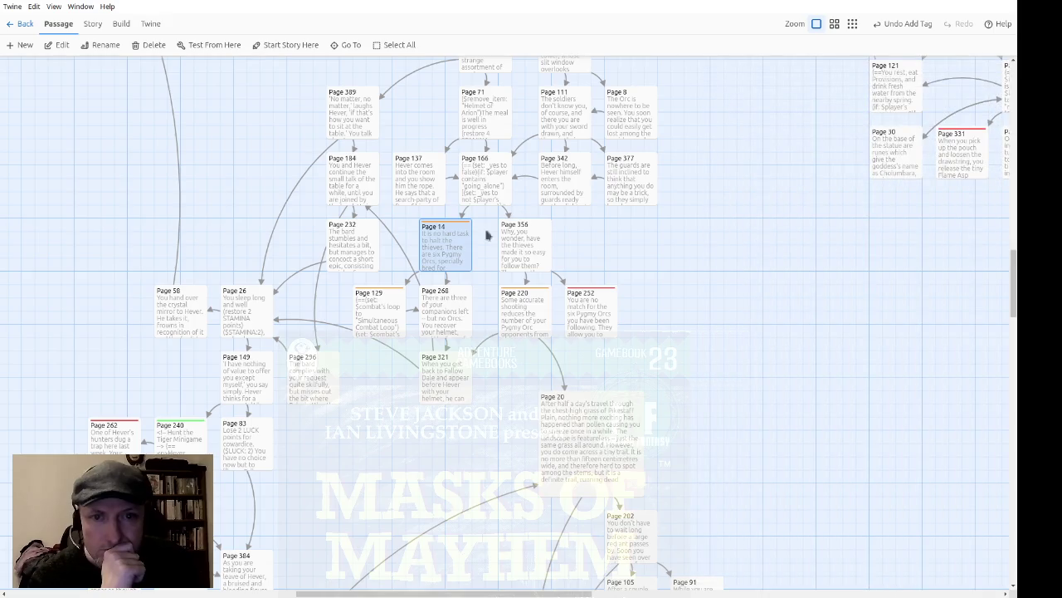
Recheck Page 166, then bring up Page 111 with its rope, call-for-help and wait choices.
left_click(479, 198)
double_click(479, 198)
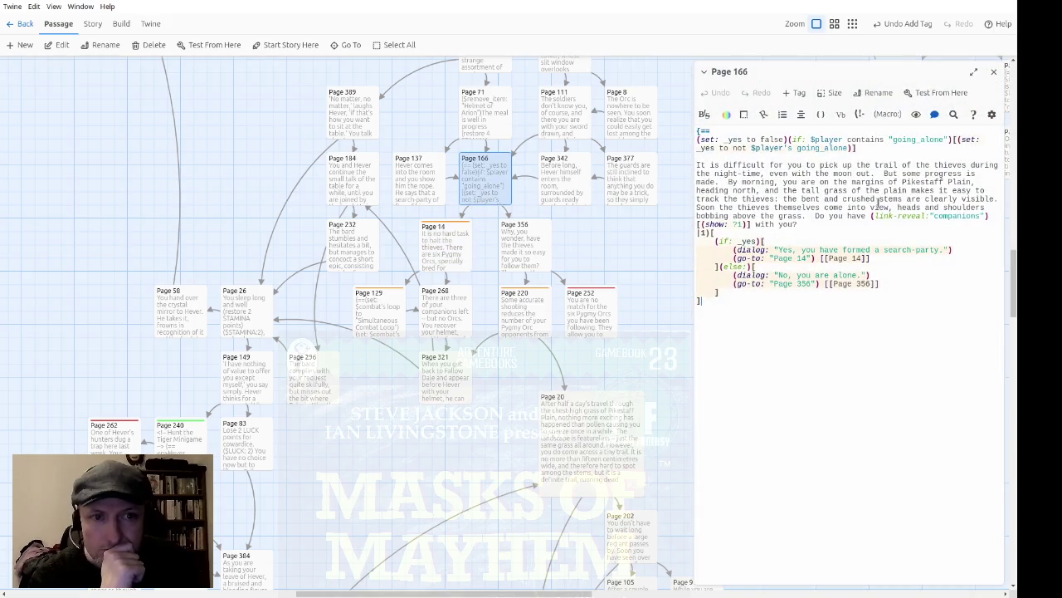
left_click(994, 71)
left_click(562, 124)
double_click(561, 124)
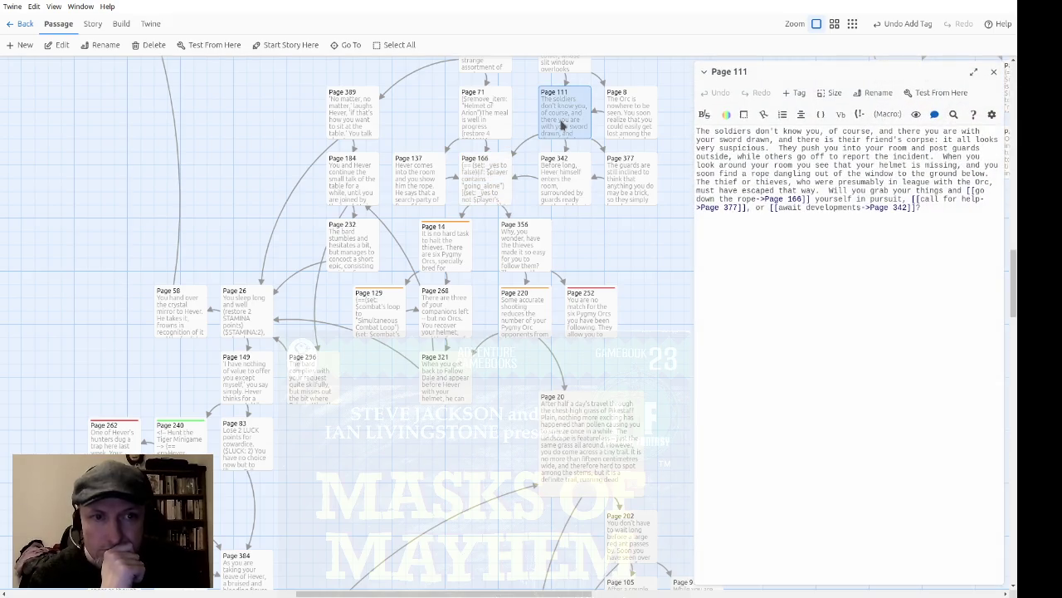